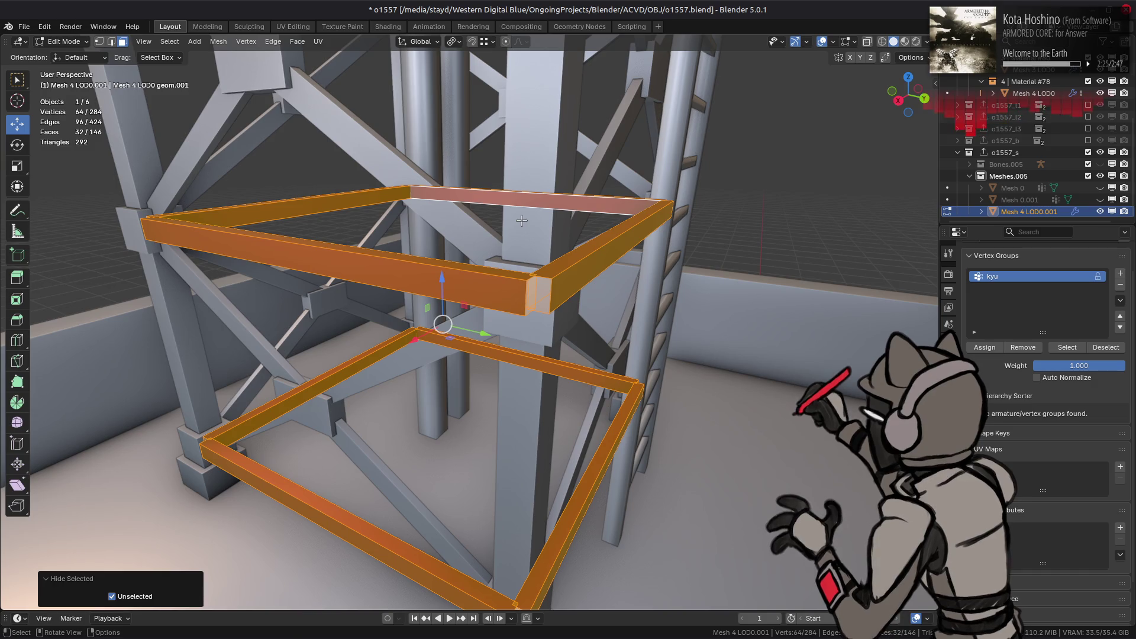
Select the first four beam-end corner loops and shift them 0.075 m along X
key("2")
left_click(548, 295)
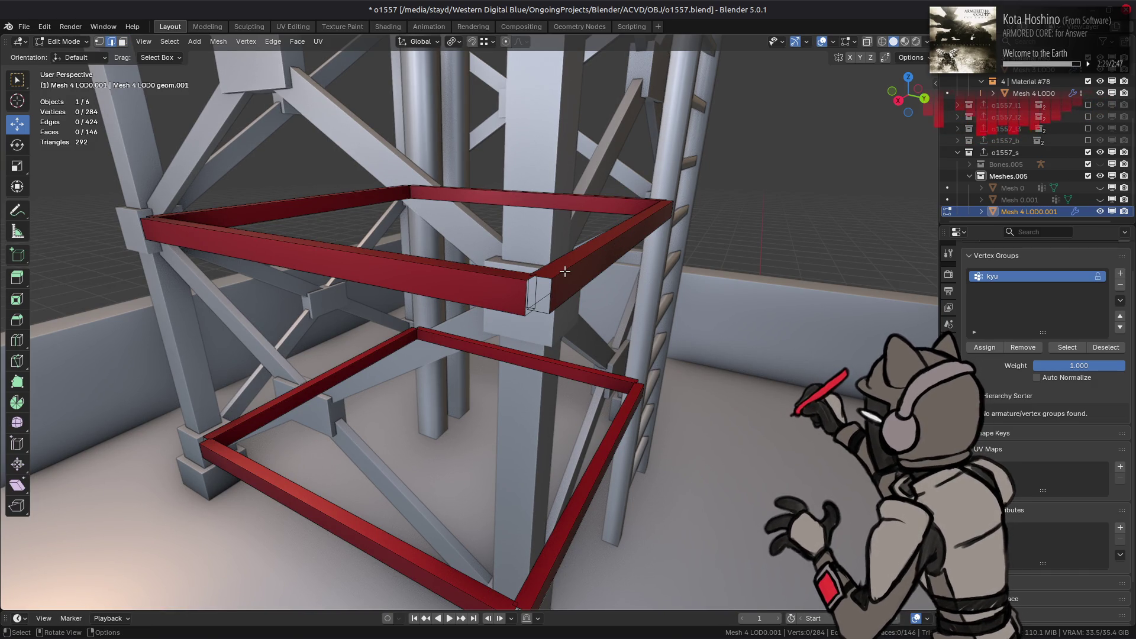
middle_click_drag(566, 275, 547, 322)
left_click(548, 305, "alt")
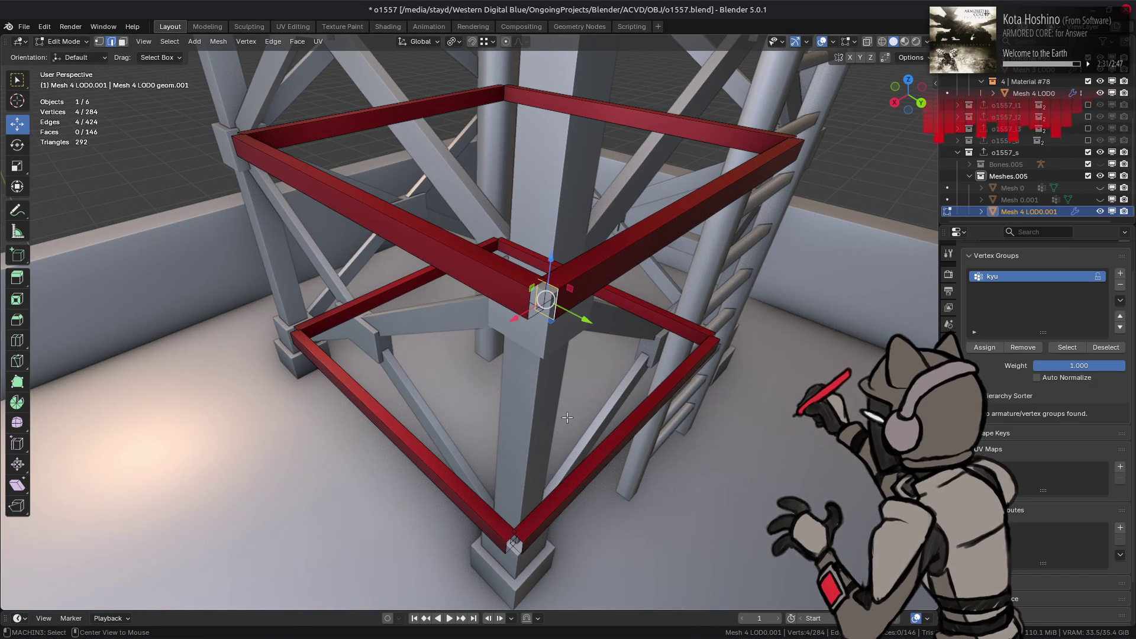
left_click(520, 536, "alt+shift")
mouse_move(521, 535)
middle_mouse_down()
mouse_move(570, 322)
mouse_move(718, 190)
mouse_move(686, 285)
middle_mouse_up()
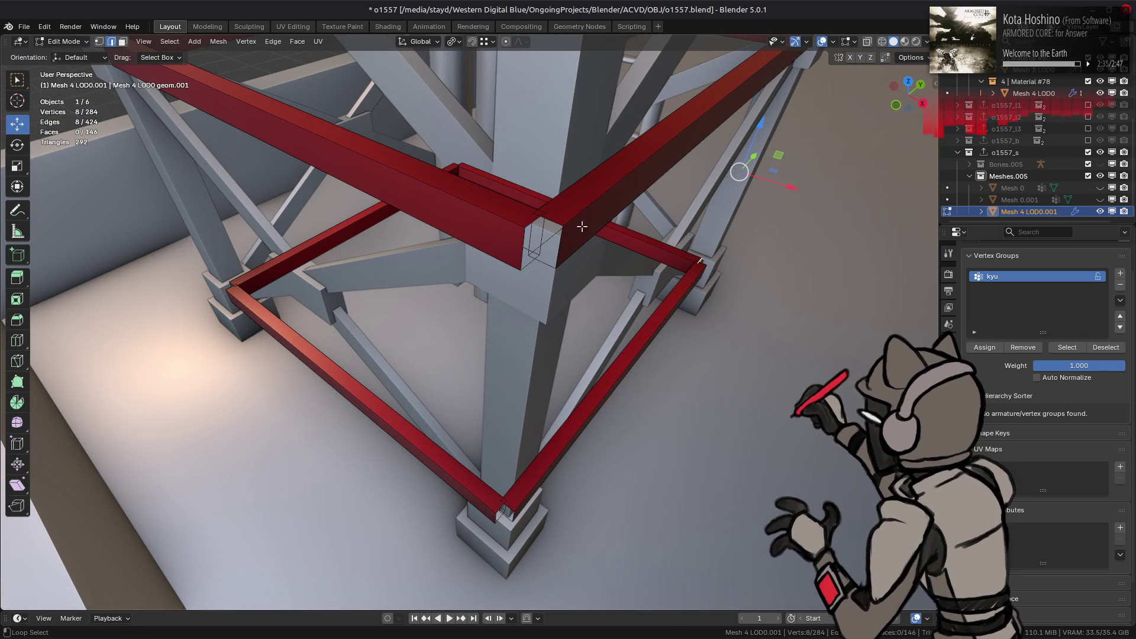
left_click(539, 236, "alt+shift")
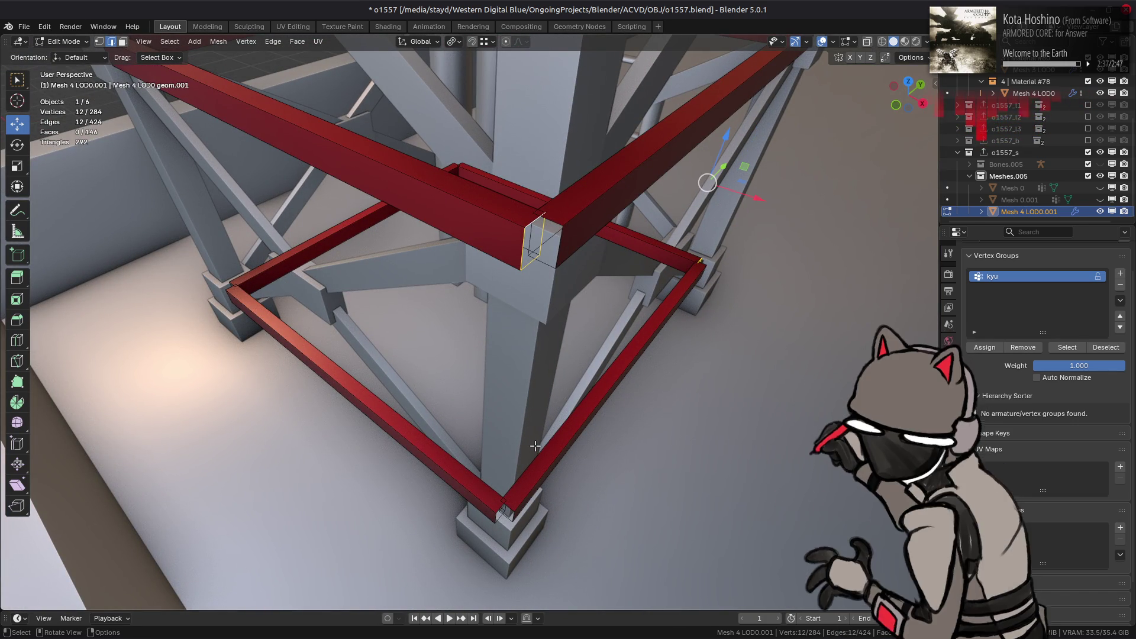
left_click(669, 289, "alt+shift")
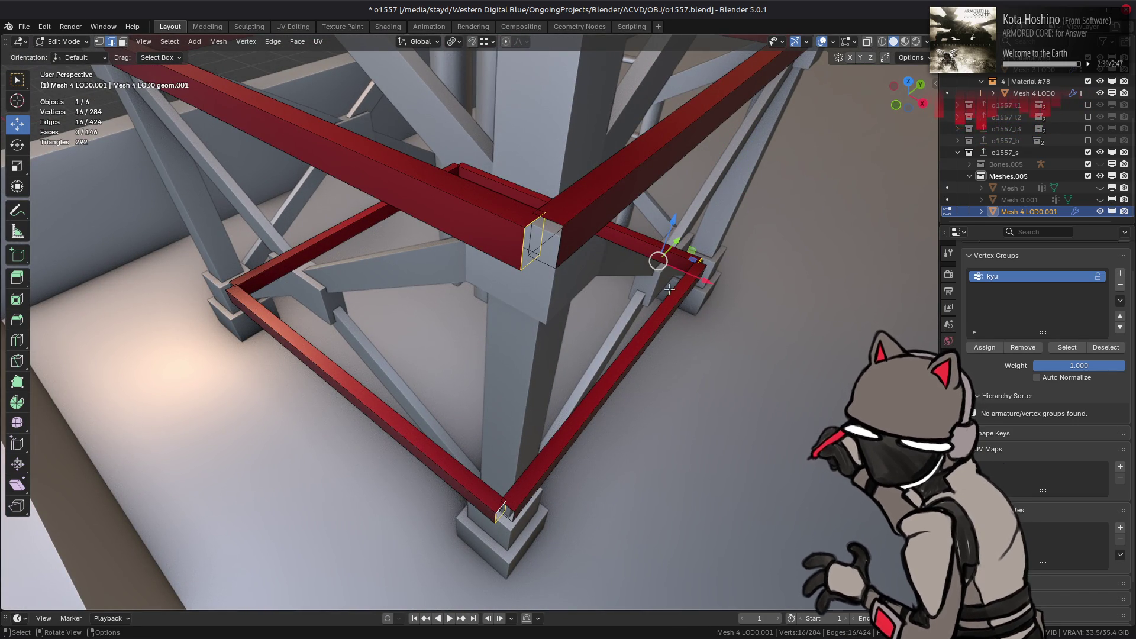
mouse_move(705, 284)
left_mouse_down()
mouse_move(510, 495)
mouse_move(518, 507)
left_mouse_up()
left_click(516, 510)
Move the bottom and upper corner loops -0.075 m along X, then deselect all
middle_click_drag(515, 510, 511, 310)
left_click(512, 310)
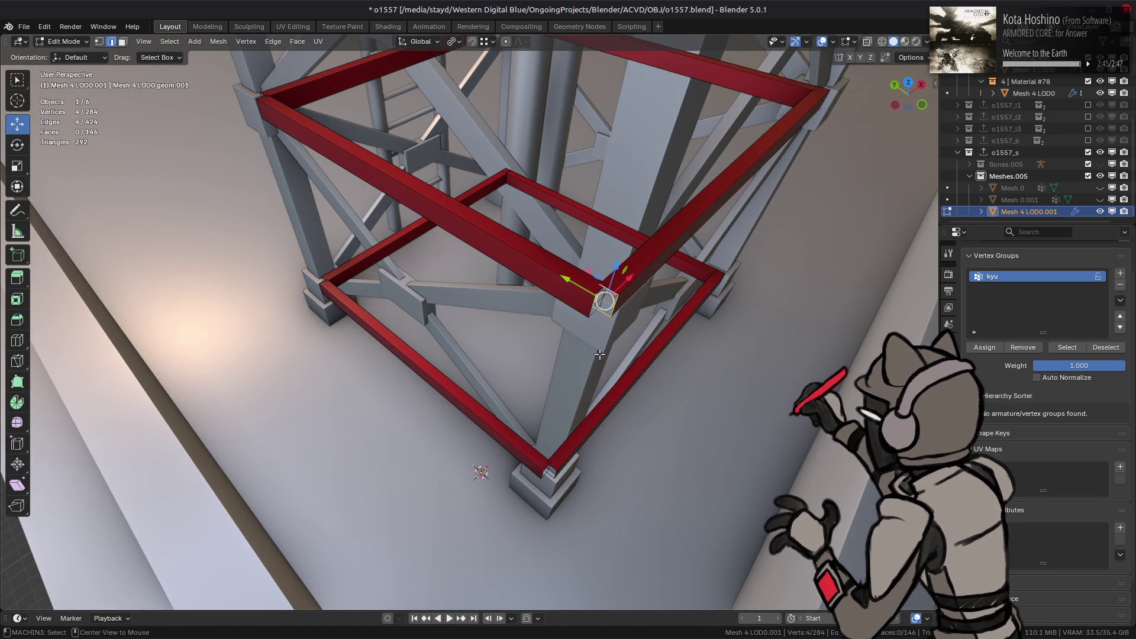
left_click(542, 461, "alt+shift")
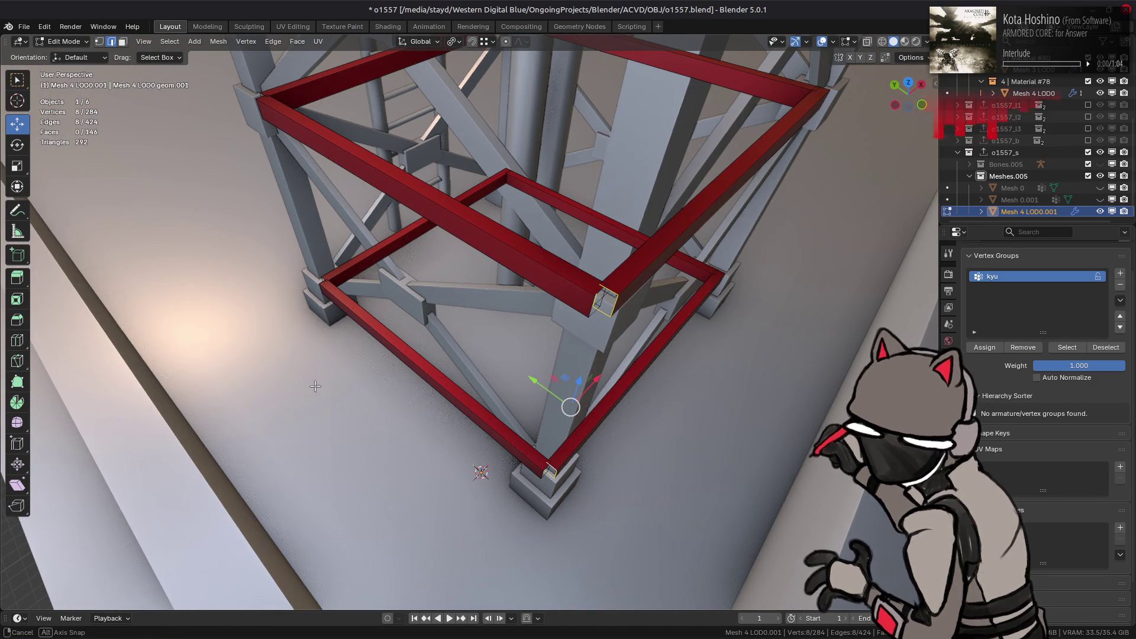
middle_click_drag(314, 386, 445, 314)
left_click(480, 289, "alt+shift")
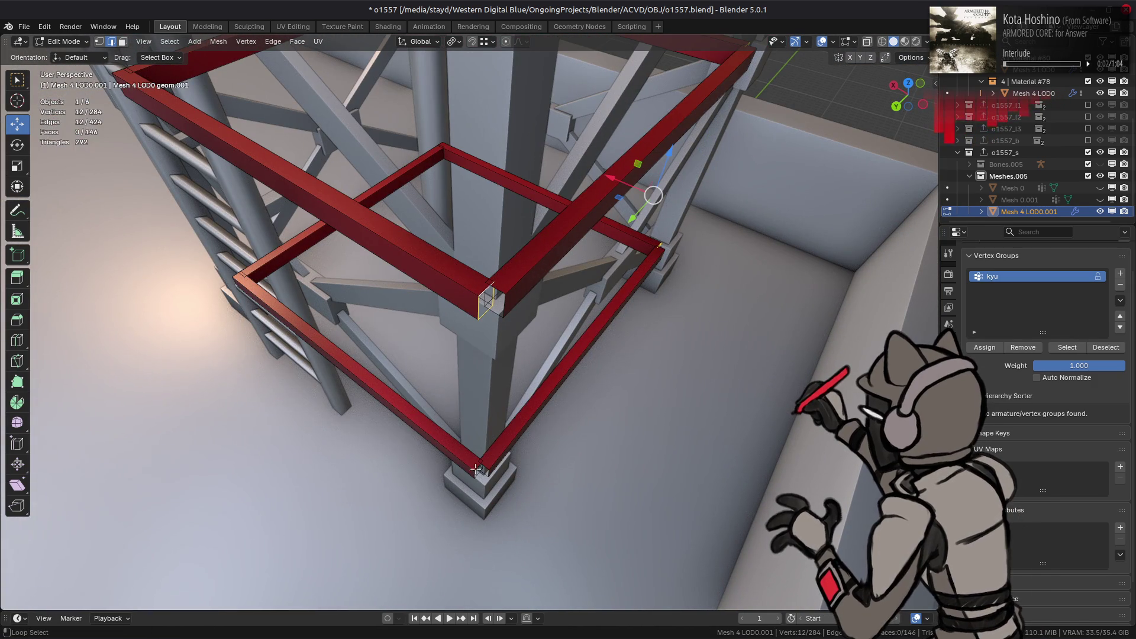
left_click(476, 468, "alt+shift")
key("g")
key("x")
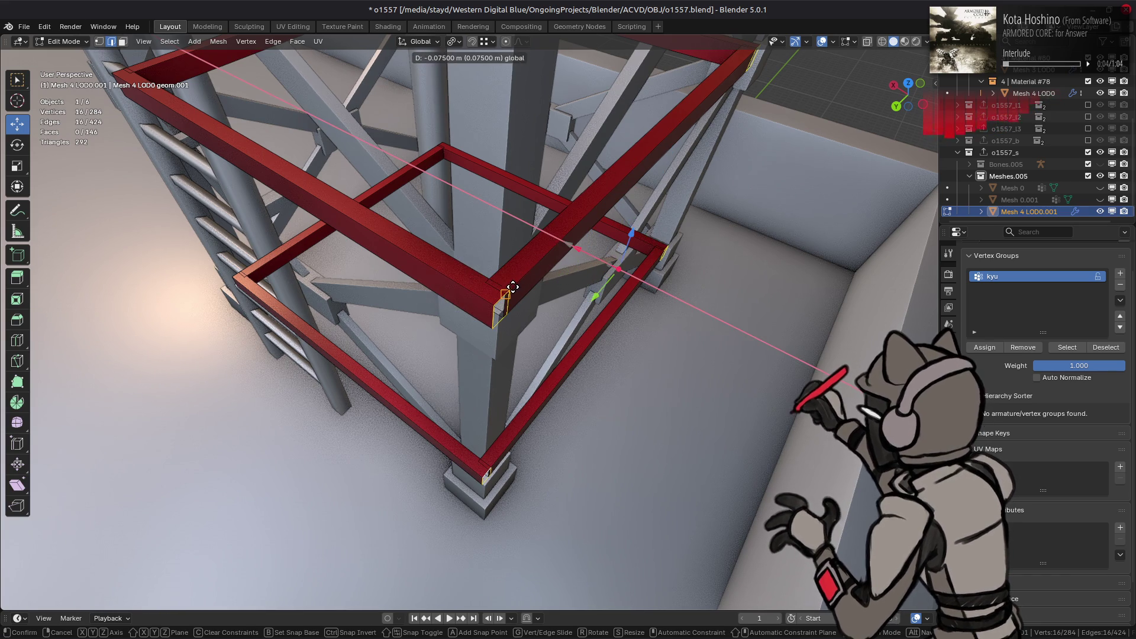
left_click(509, 297)
middle_click_drag(508, 297, 406, 356)
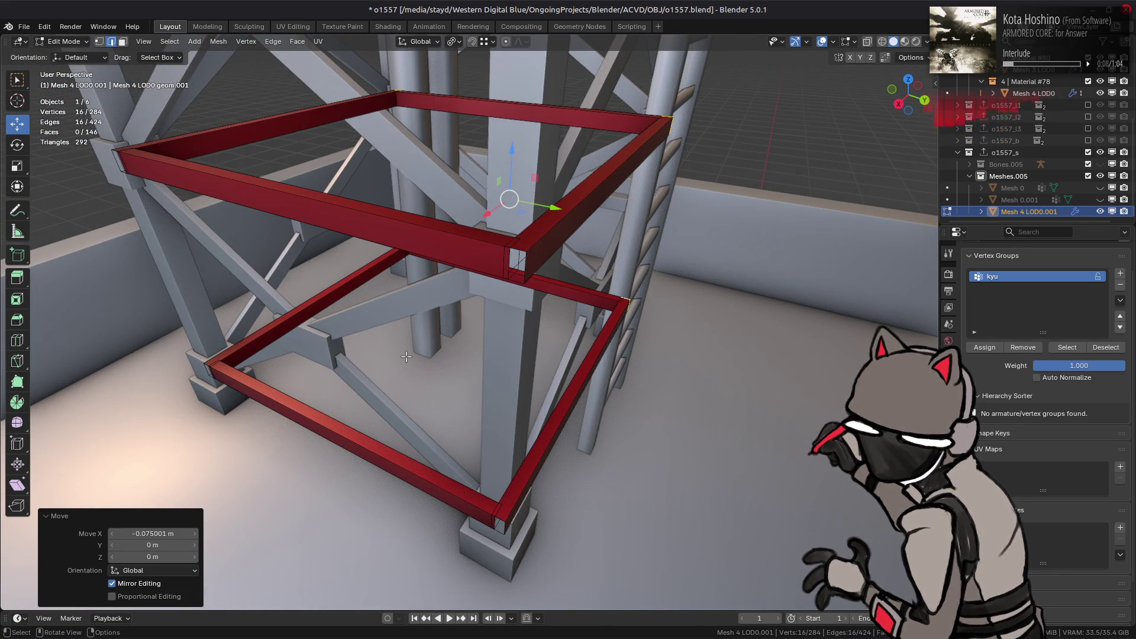
scroll(405, 356, "up", 2)
key("alt+a")
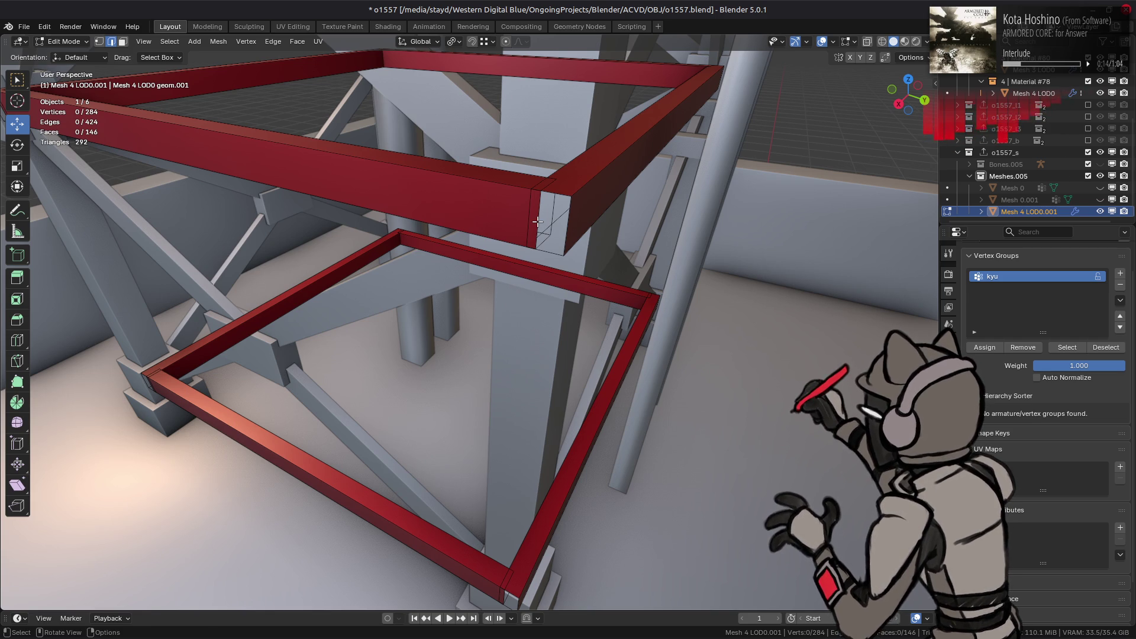
Select two lower-frame corner edges and move them 0.075 m along X
left_click(537, 222, "alt")
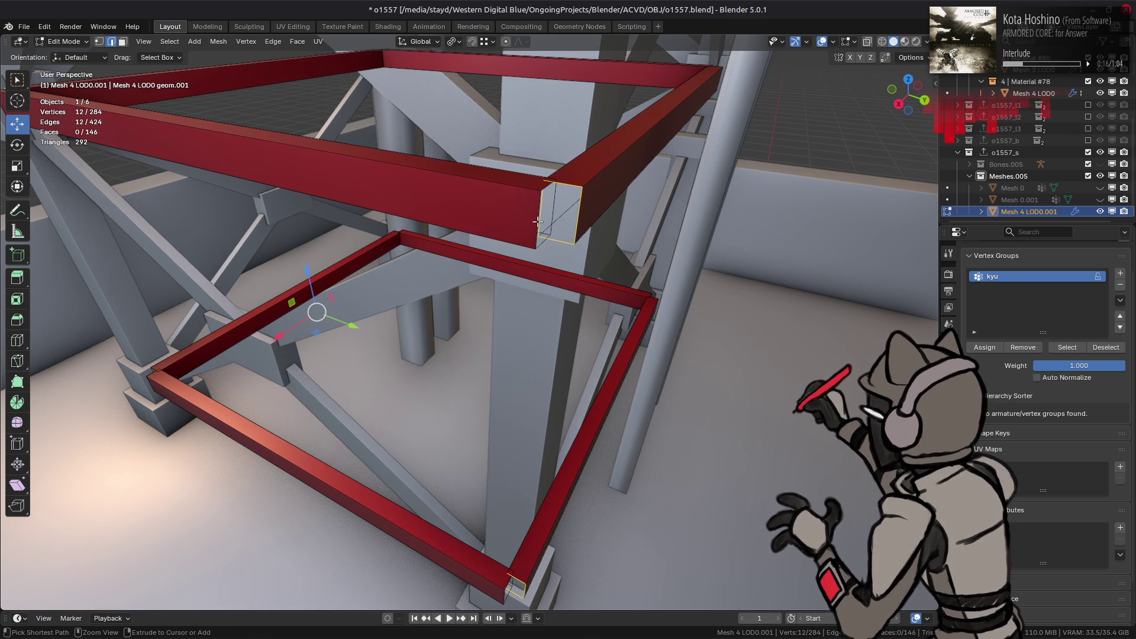
key("alt+a")
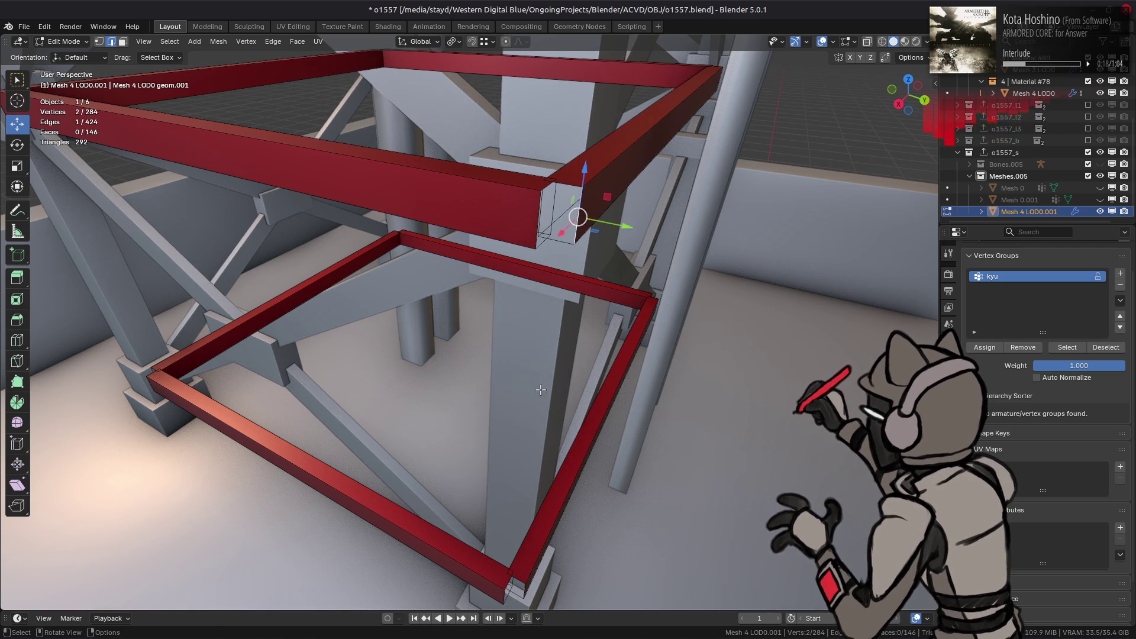
middle_click_drag(540, 389, 526, 404)
left_click(512, 476, "shift")
mouse_move(512, 476)
middle_mouse_down()
mouse_move(417, 515)
mouse_move(414, 145)
mouse_move(468, 214)
middle_mouse_up()
left_click(414, 145, "shift")
mouse_move(657, 313)
left_mouse_down()
mouse_move(491, 259)
mouse_move(437, 264)
left_mouse_up()
Shift the next set of top and bottom corner edges 0.075 m along X
left_click(497, 278)
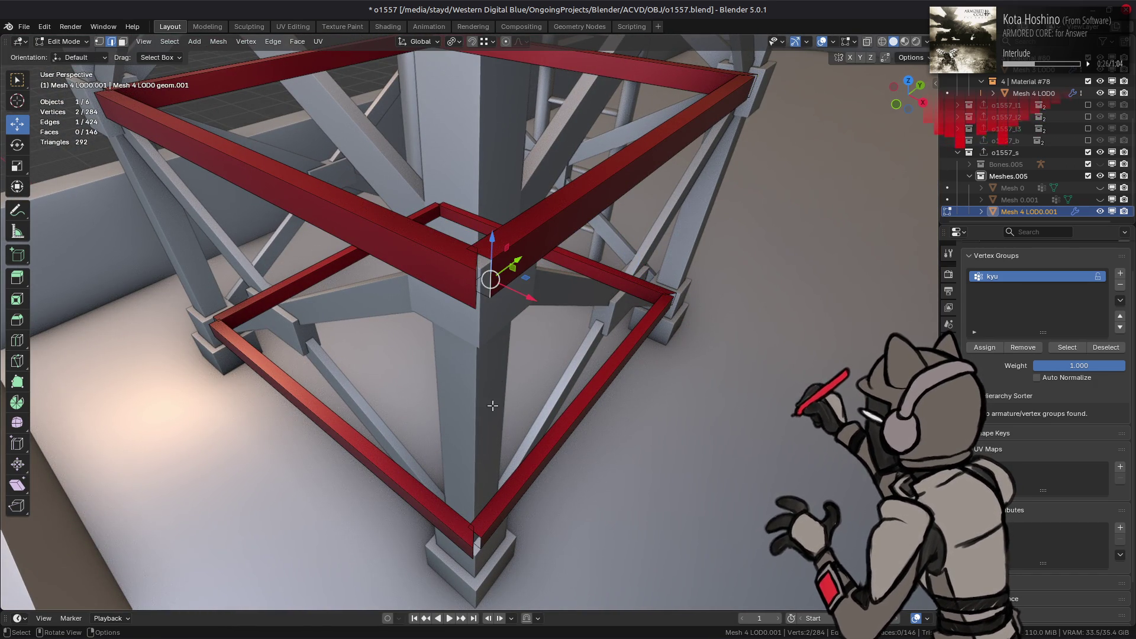
middle_click_drag(479, 543, 456, 479)
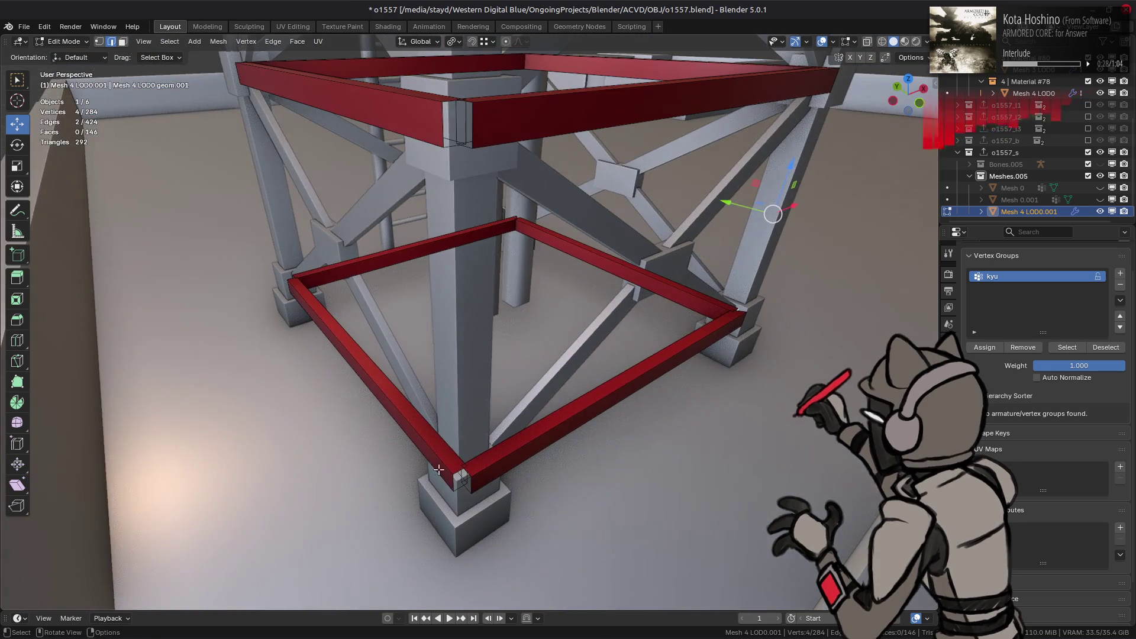
left_click(455, 477, "shift")
left_click(684, 284, "shift")
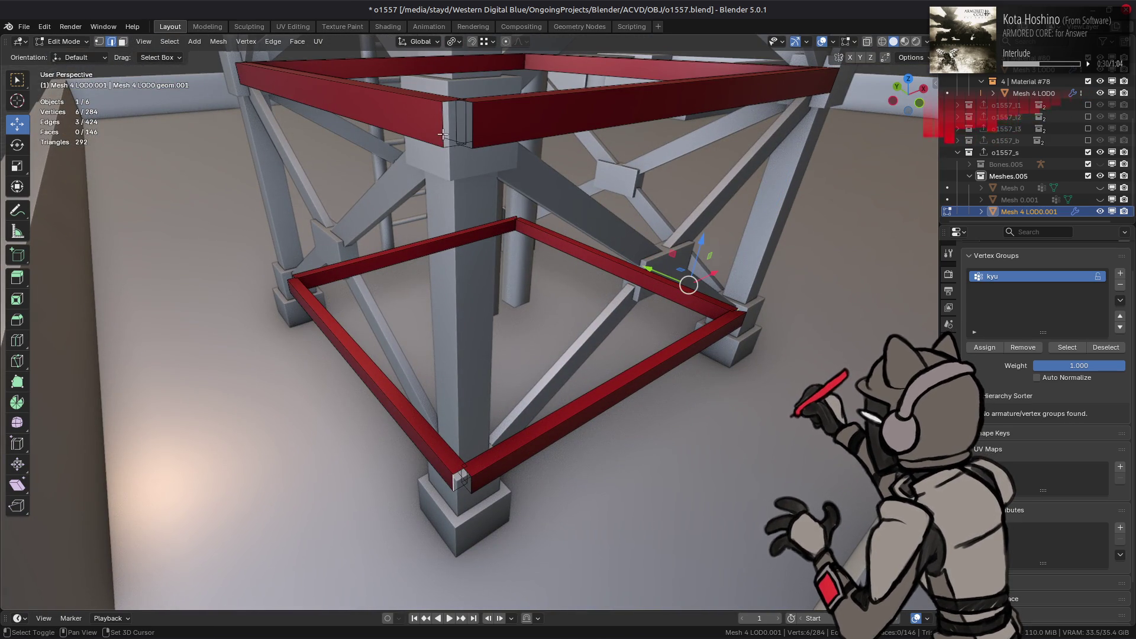
mouse_move(685, 284)
middle_mouse_down()
mouse_move(654, 256)
mouse_move(609, 308)
middle_mouse_up()
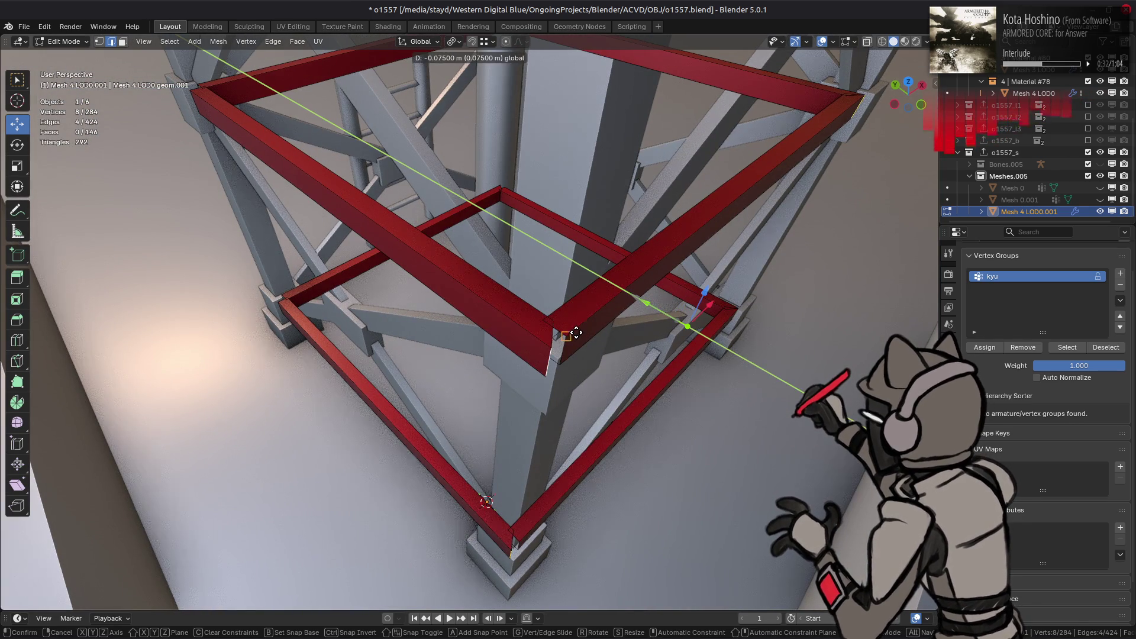
left_click(546, 376)
middle_click_drag(546, 376, 503, 507)
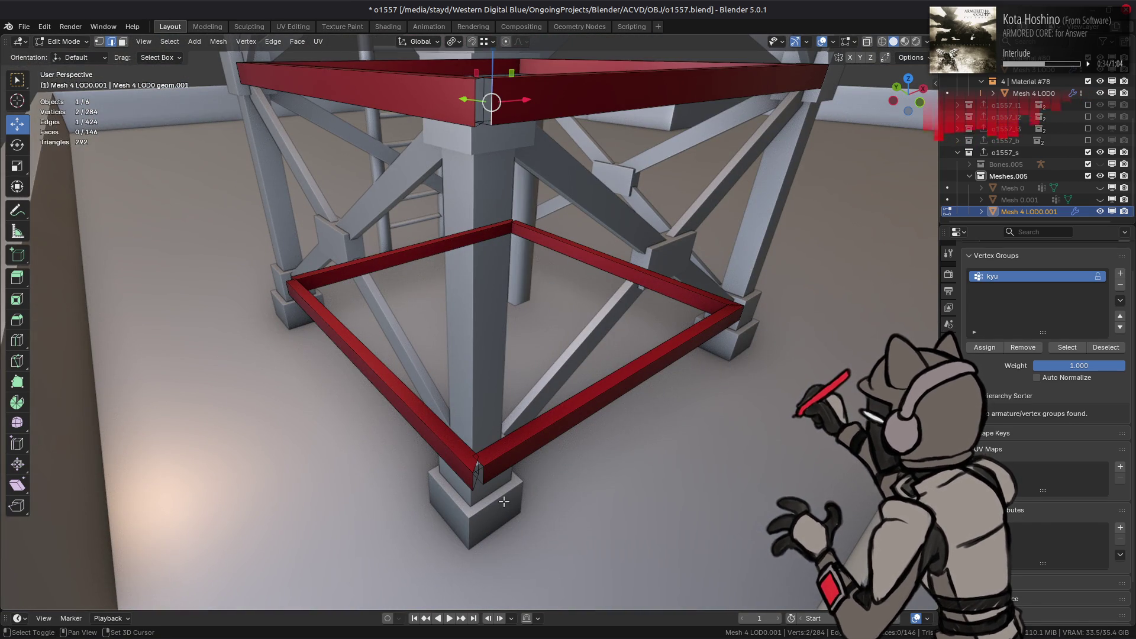
left_click(478, 474, "shift")
mouse_move(489, 405)
middle_mouse_down()
mouse_move(627, 418)
mouse_move(485, 451)
middle_mouse_up()
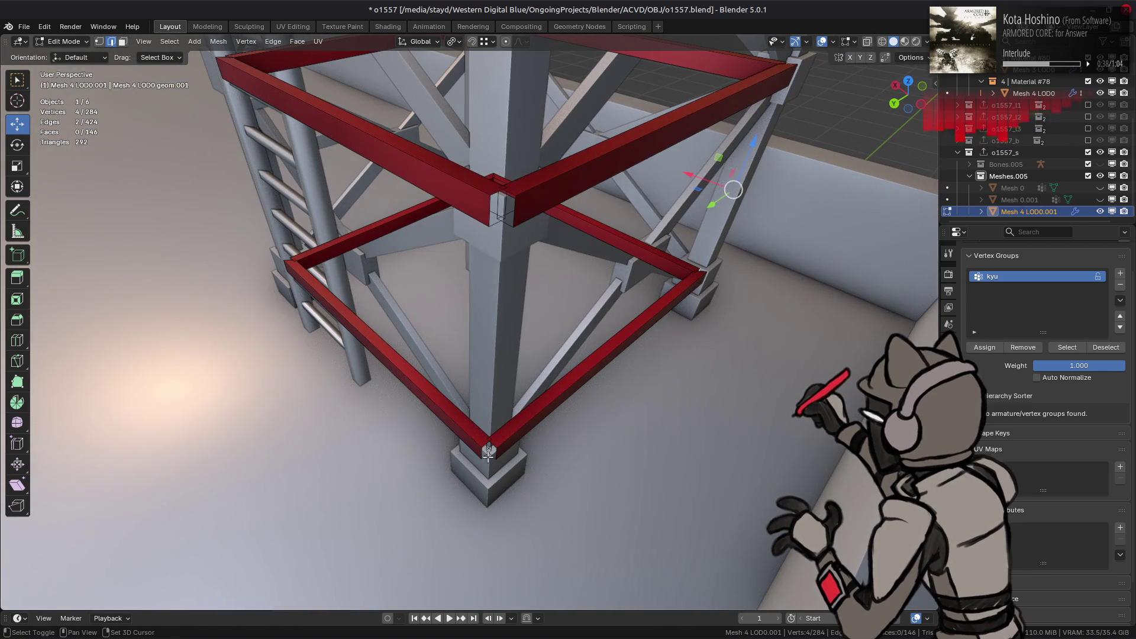
left_click(484, 451, "shift")
left_click(484, 206, "shift")
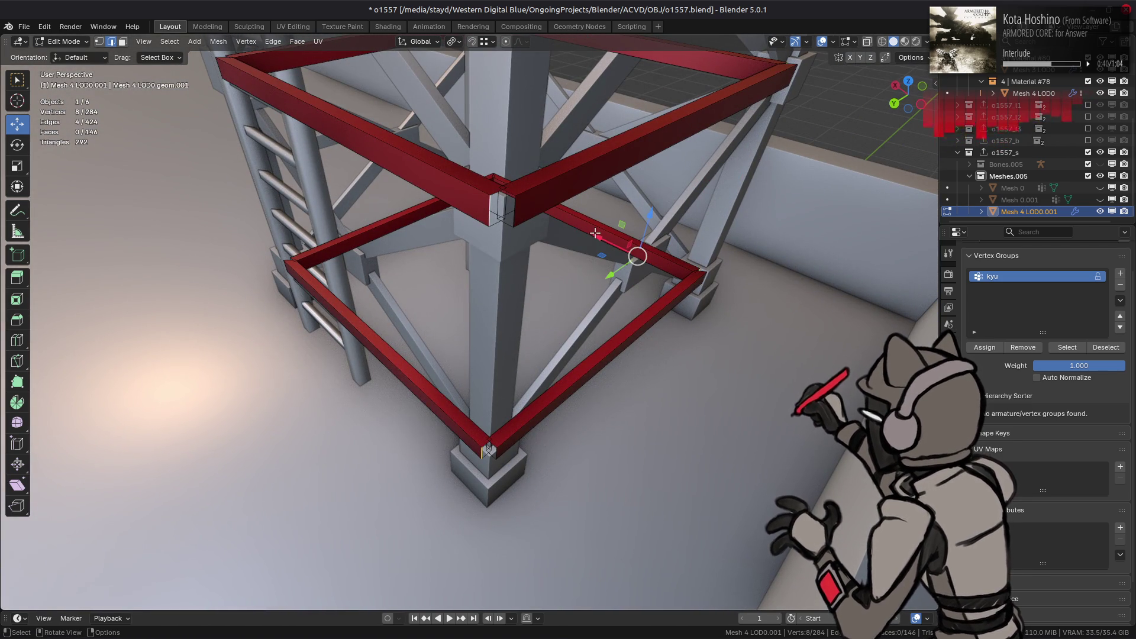
key("g")
key("x")
left_click(519, 230)
Move the top, bottom and right corner edges 0.075 m along Y
left_click(510, 222)
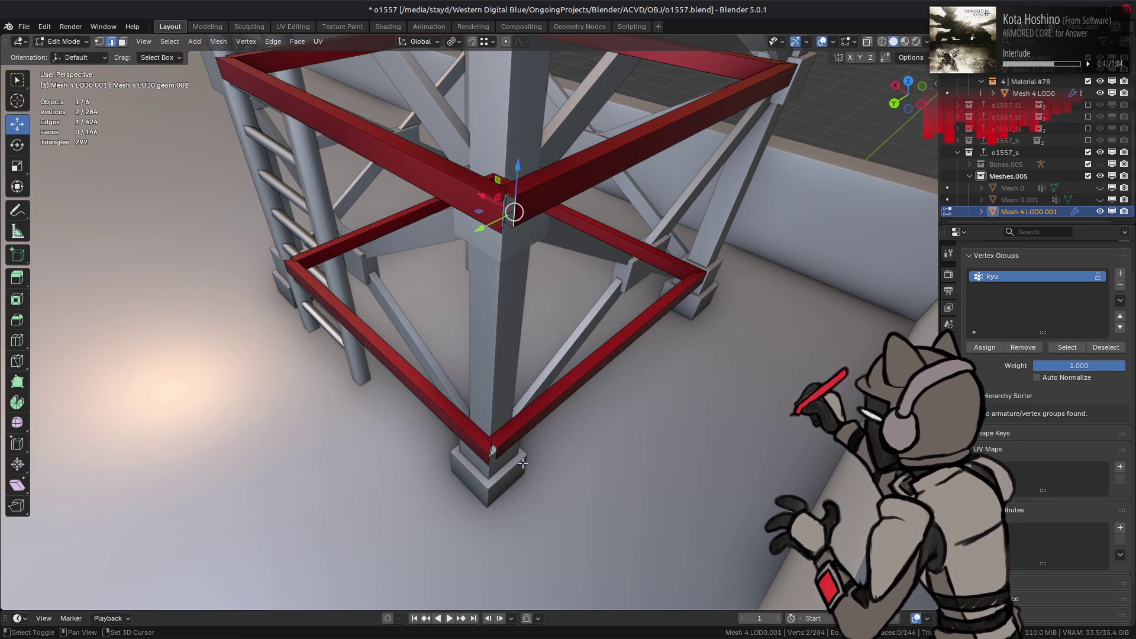
left_click(495, 451, "shift")
middle_click_drag(495, 451, 388, 211)
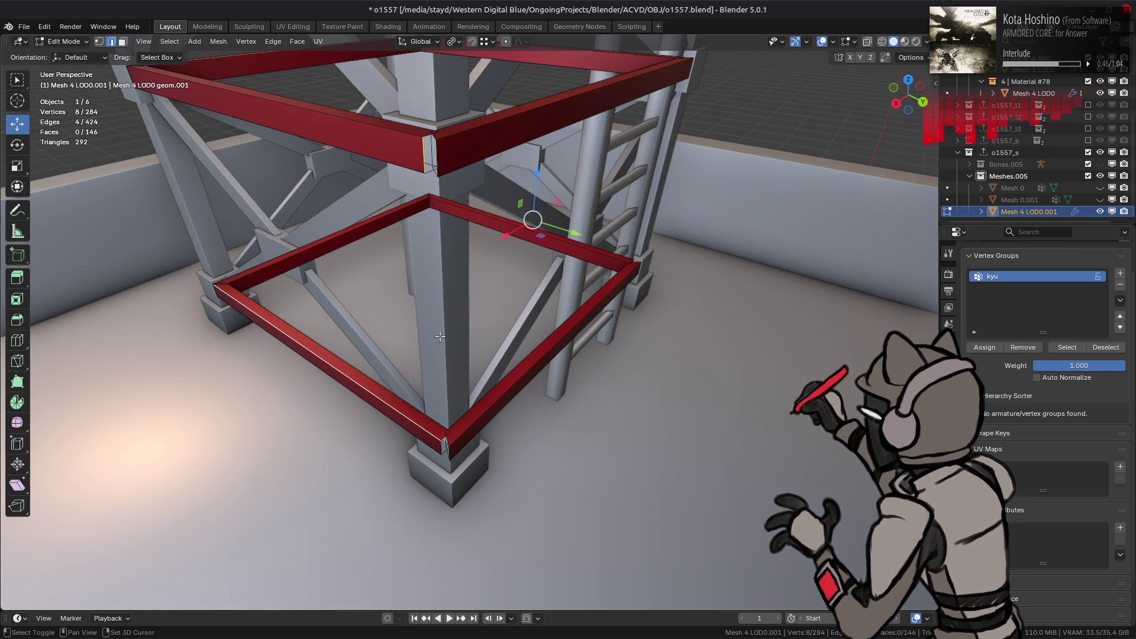
left_click(620, 256, "shift")
mouse_move(620, 256)
left_mouse_down()
mouse_move(451, 178)
mouse_move(455, 187)
left_mouse_up()
middle_click_drag(455, 188, 455, 188)
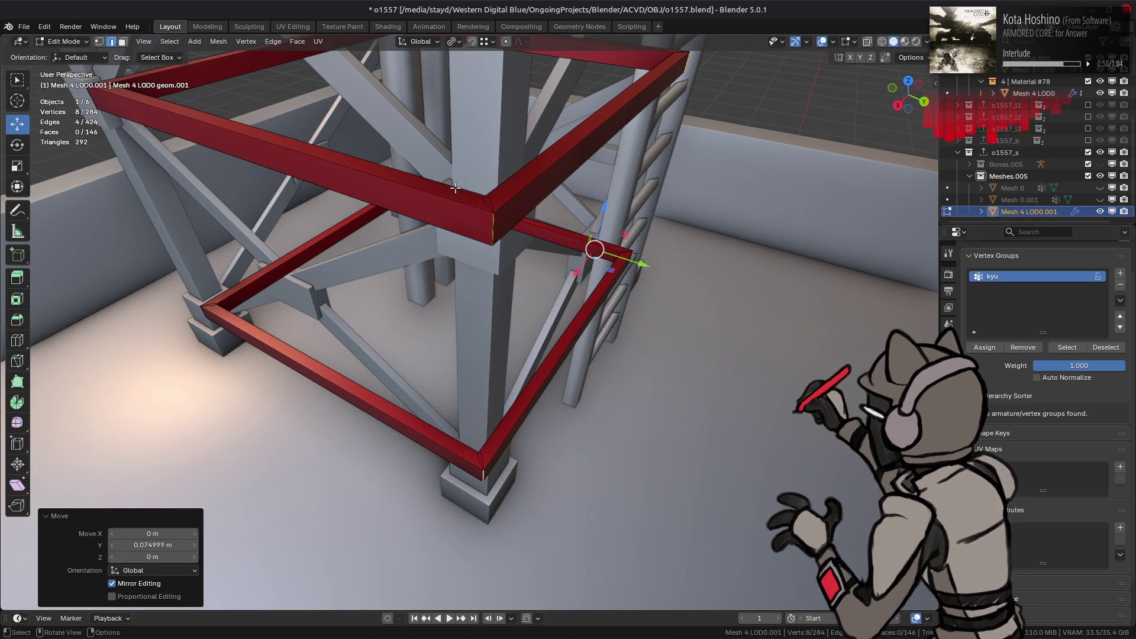
Select the top face of the upper beam in face mode, then return to edge mode
key("3")
left_click(473, 215)
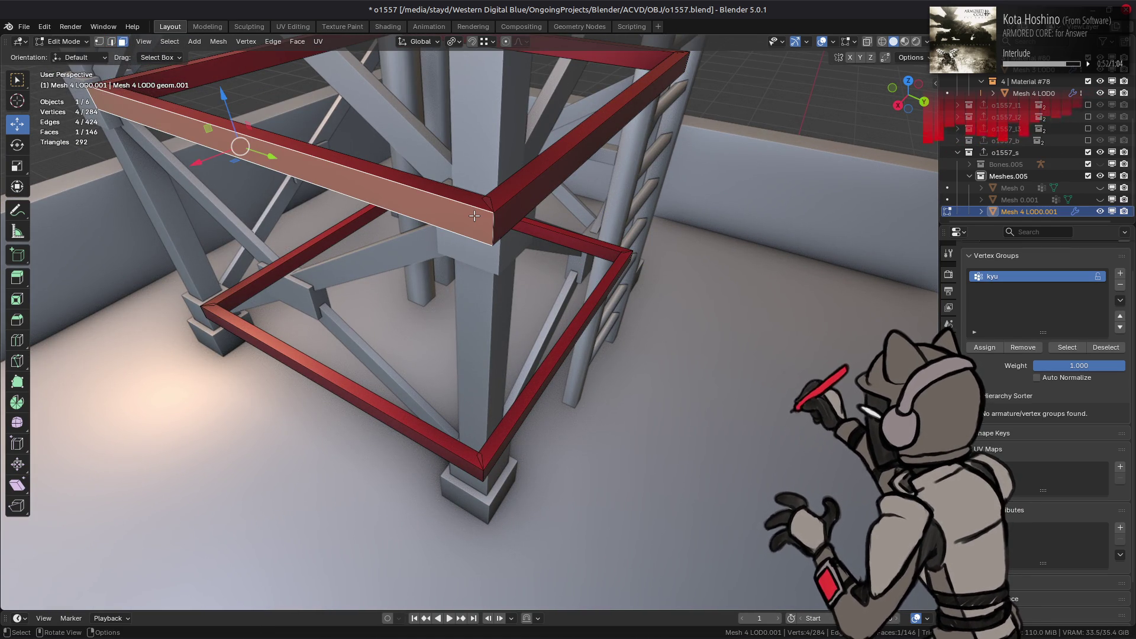
key("2")
mouse_move(474, 215)
middle_mouse_down()
mouse_move(479, 372)
mouse_move(359, 256)
middle_mouse_up()
In X-ray view, select the beam-corner edges and slide them along Y against the grey beams
key("alt+z")
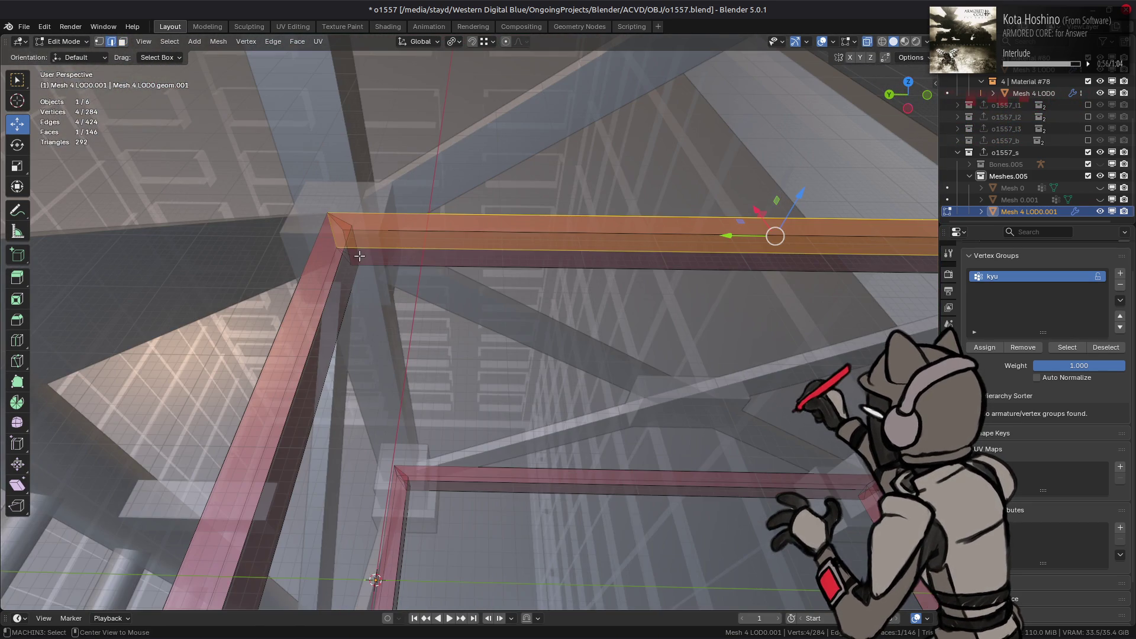
left_click(346, 249)
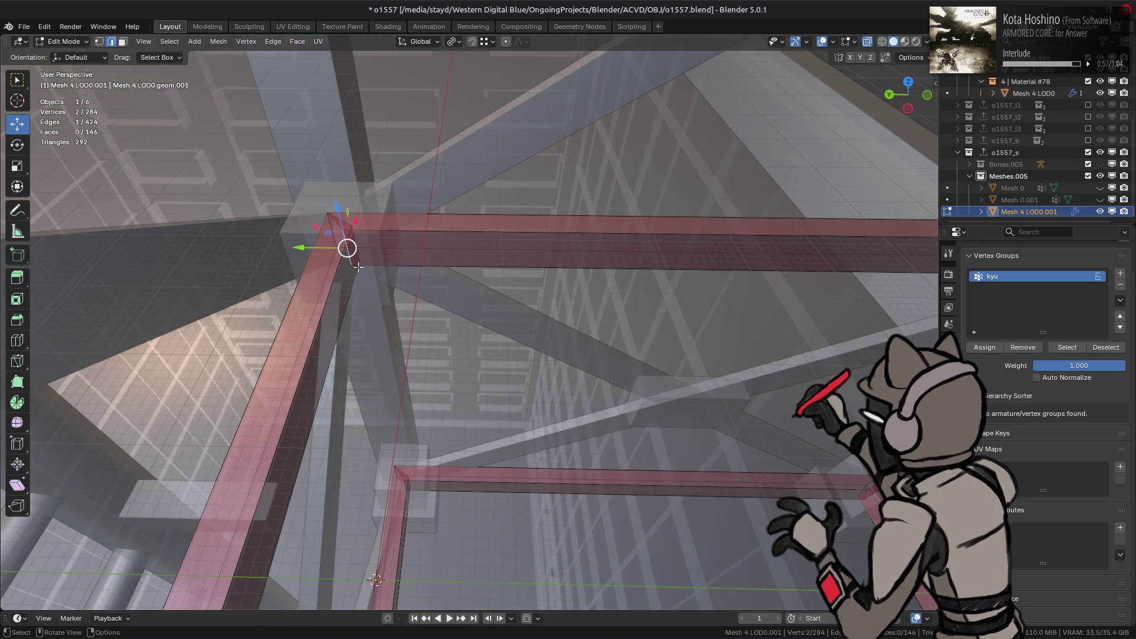
left_click(404, 482, "shift")
mouse_move(403, 483)
middle_mouse_down()
mouse_move(640, 366)
mouse_move(361, 505)
mouse_move(329, 384)
mouse_move(223, 237)
mouse_move(236, 230)
mouse_move(223, 250)
mouse_move(280, 112)
middle_mouse_up()
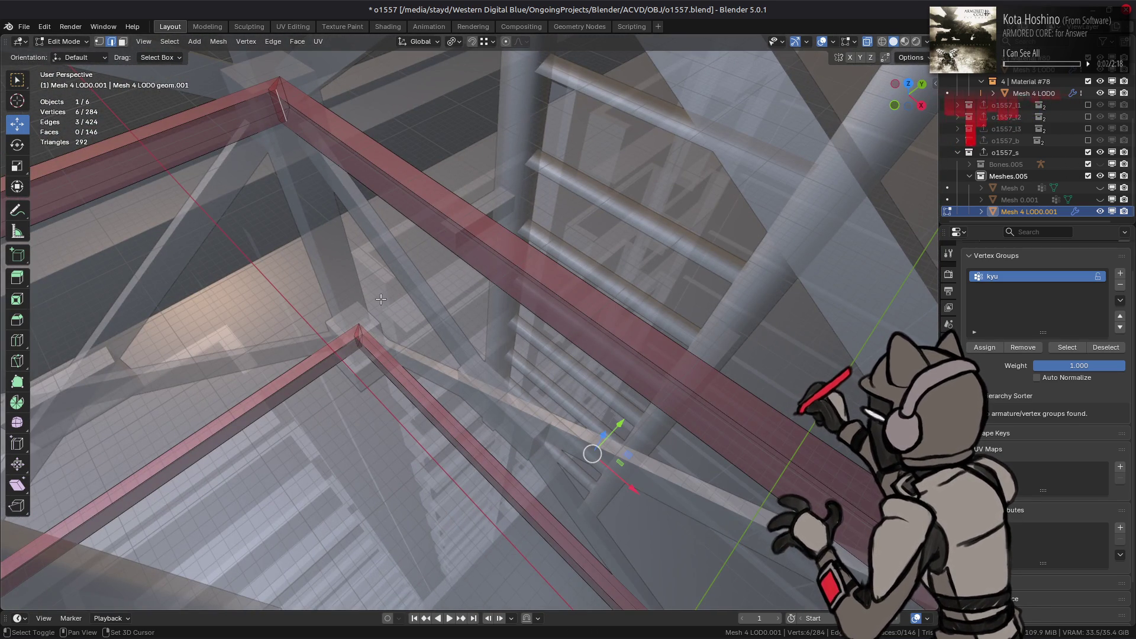
left_click(359, 341, "shift")
middle_click_drag(369, 345, 359, 402)
key("ctrl+z")
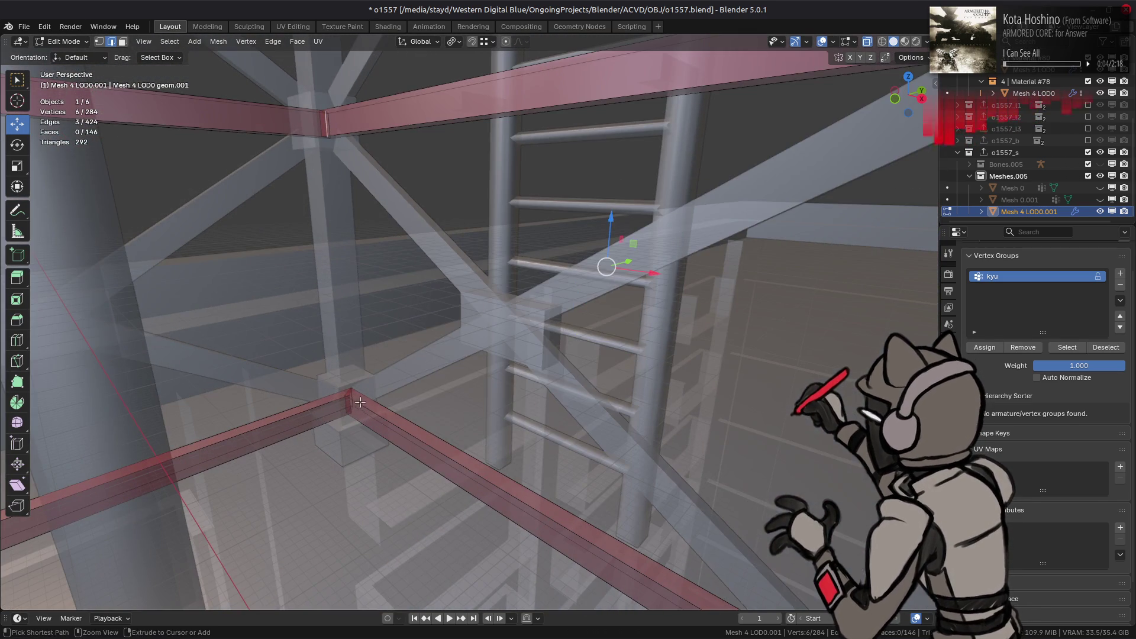
left_click(349, 404, "shift")
key("ctrl+z")
left_click(346, 401, "shift")
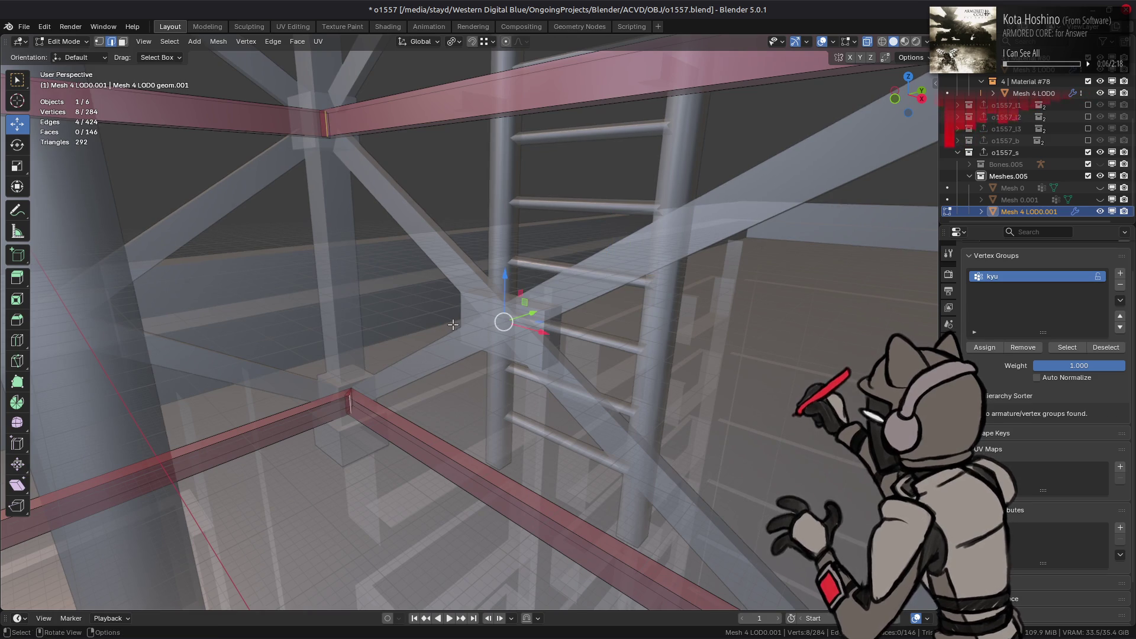
mouse_move(451, 331)
middle_mouse_down()
mouse_move(596, 380)
mouse_move(569, 291)
middle_mouse_up()
key("alt+z")
mouse_move(527, 243)
left_mouse_down()
mouse_move(436, 304)
mouse_move(423, 333)
mouse_move(433, 329)
left_mouse_up()
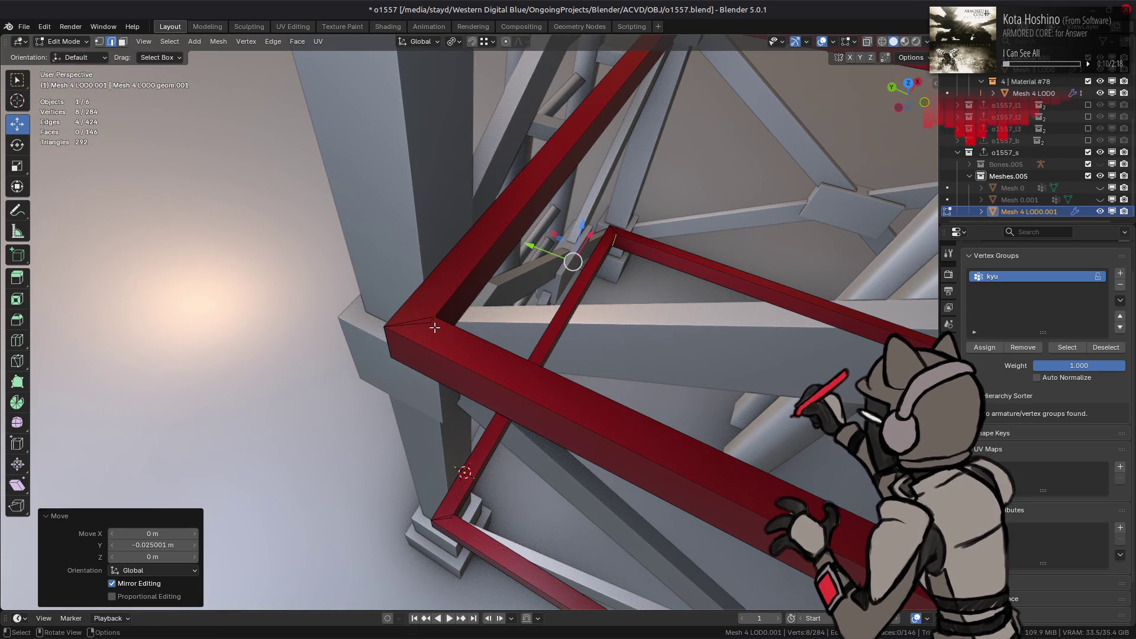
Select another set of red-frame beam edges in X-ray for the next move
key("alt+z")
left_click(430, 334)
mouse_move(430, 334)
middle_mouse_down()
mouse_move(427, 407)
mouse_move(430, 392)
middle_mouse_up()
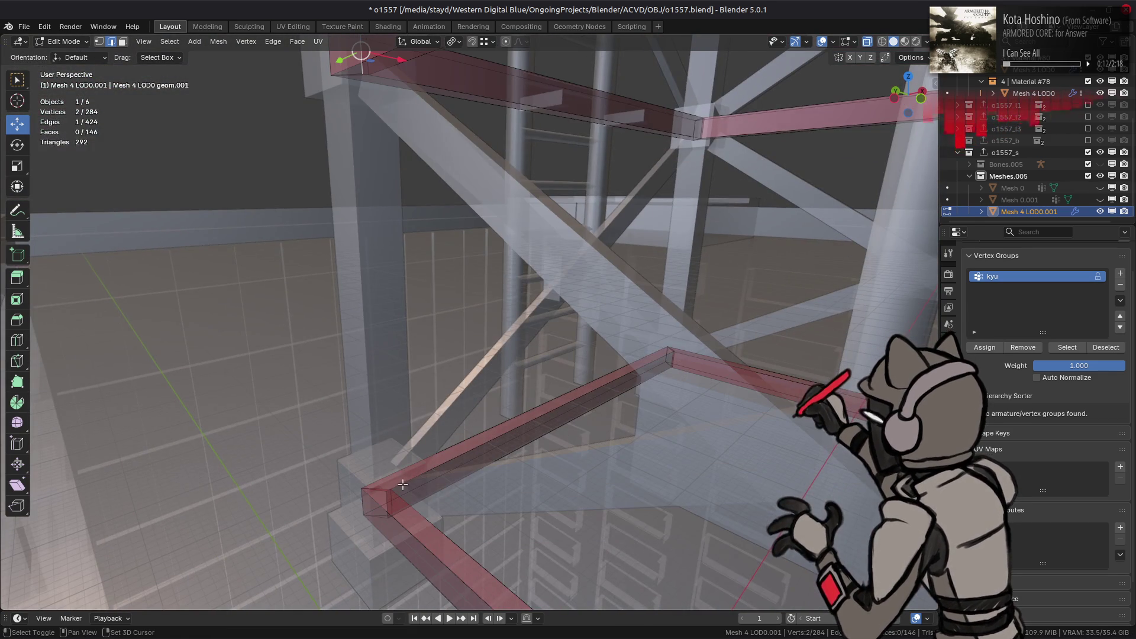
left_click(386, 503, "shift")
middle_click_drag(385, 503, 576, 362)
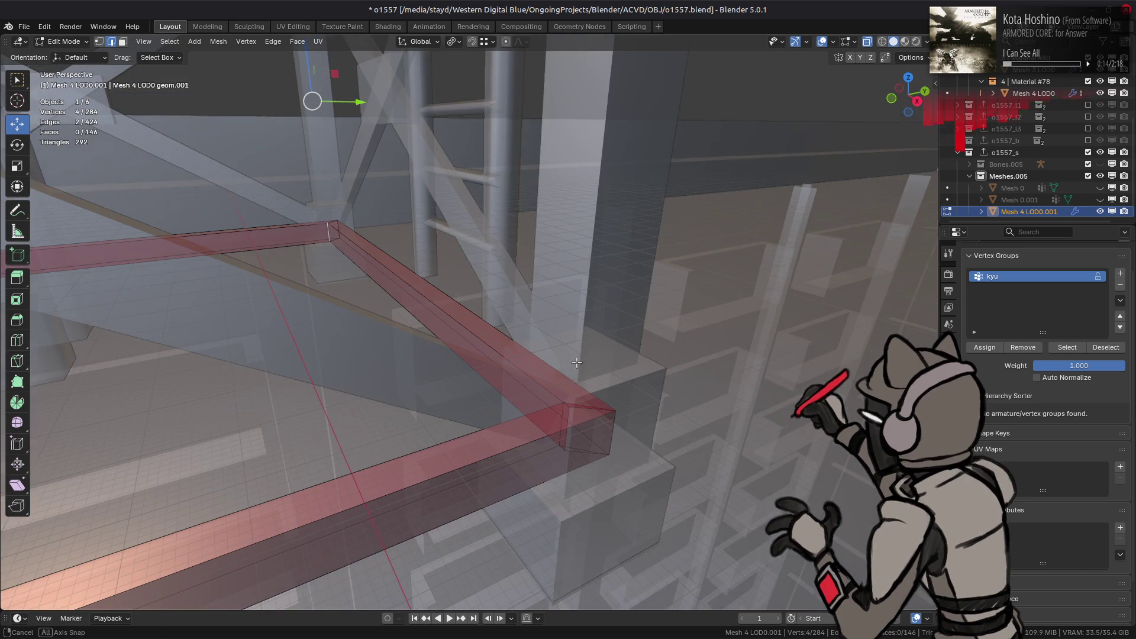
left_click(566, 424, "shift")
mouse_move(567, 425)
middle_mouse_down()
mouse_move(585, 304)
mouse_move(574, 323)
middle_mouse_up()
left_click(637, 214, "shift")
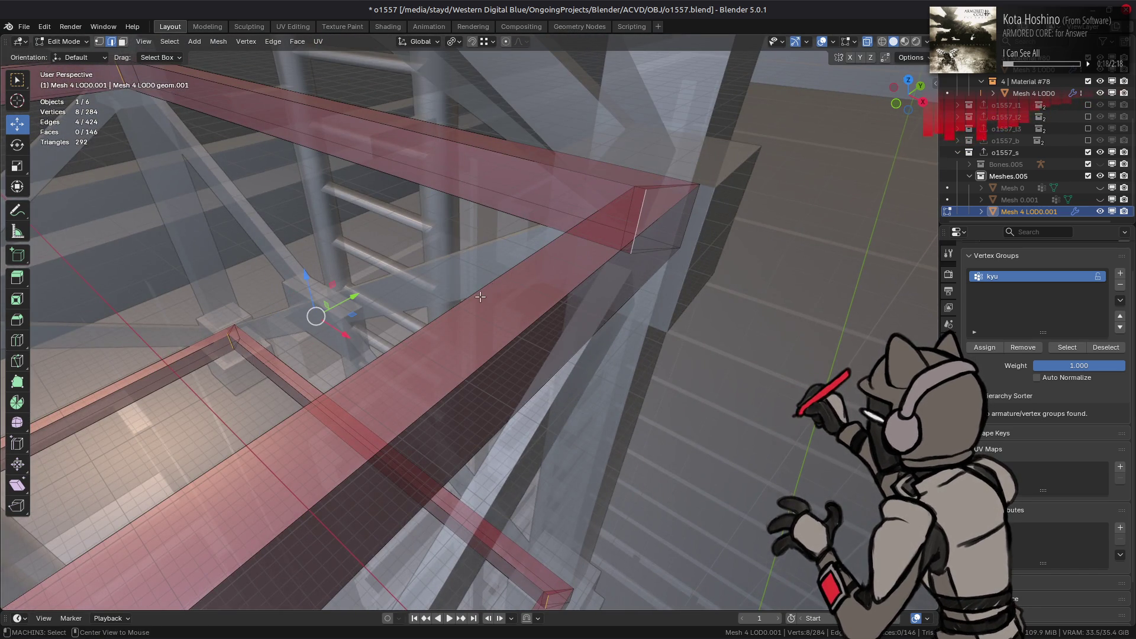
key("alt+z")
mouse_move(495, 296)
middle_mouse_down()
mouse_move(521, 303)
mouse_move(398, 279)
mouse_move(365, 230)
mouse_move(359, 323)
middle_mouse_up()
key("ctrl+z")
key("alt+z")
left_click(322, 204, "shift")
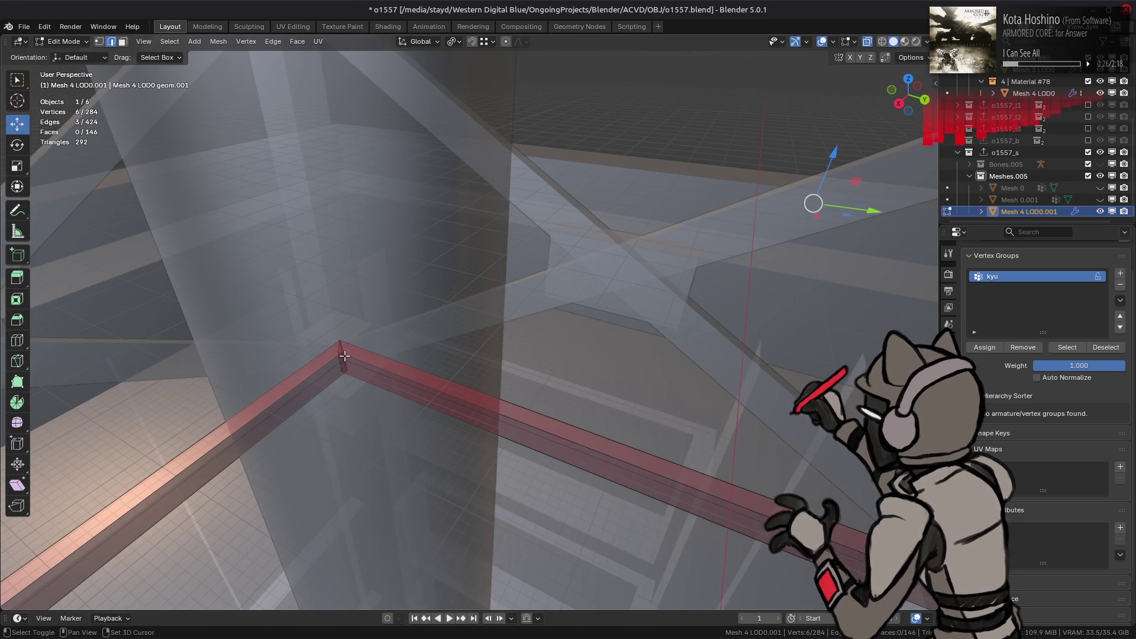
mouse_move(452, 319)
middle_mouse_down()
mouse_move(577, 310)
mouse_move(493, 283)
middle_mouse_up()
key("alt+z")
Move the selected beam edges 0.025 m along X
key("g")
key("x")
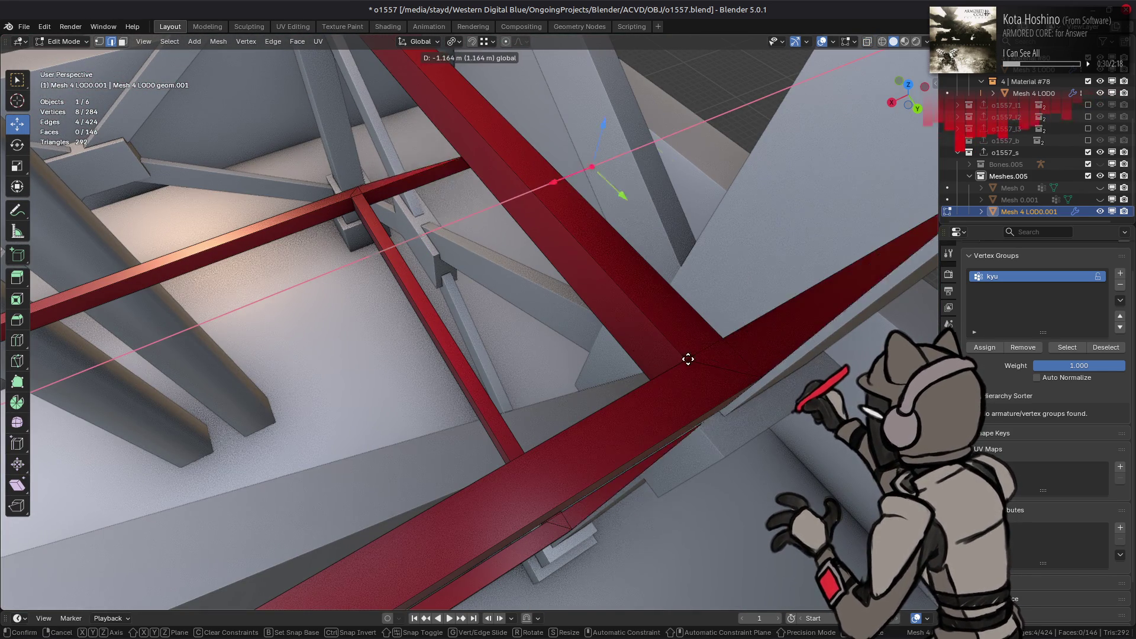
left_click(680, 357)
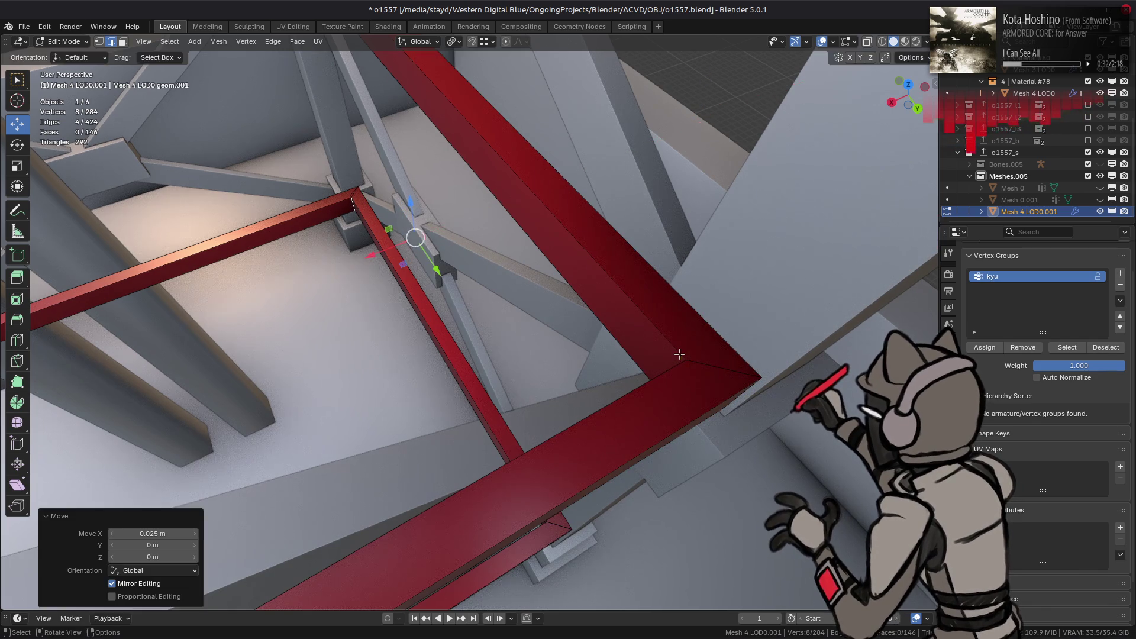
mouse_move(679, 357)
middle_mouse_down()
mouse_move(532, 311)
mouse_move(581, 263)
middle_mouse_up()
Select a frame corner edge in X-ray and shift it -0.025 m along X
key("alt+z")
left_click(603, 208)
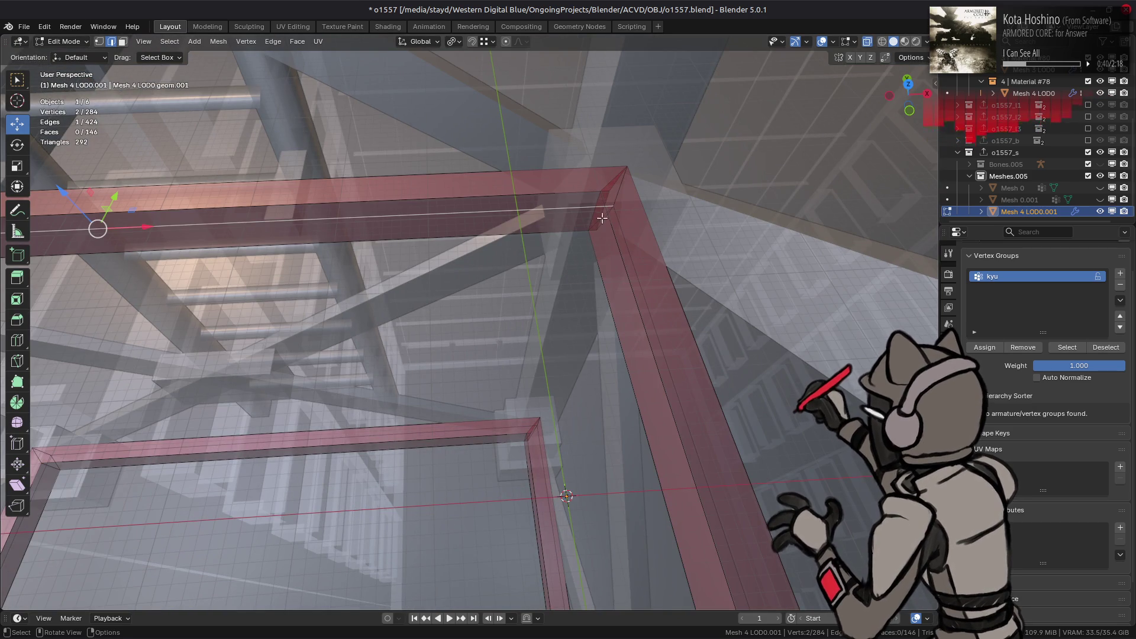
left_click(606, 196)
mouse_move(603, 208)
middle_mouse_down("shift")
mouse_move(605, 372)
mouse_move(565, 412)
mouse_move(609, 419)
middle_mouse_up("shift")
mouse_move(626, 465)
middle_mouse_down()
mouse_move(545, 332)
mouse_move(465, 338)
mouse_move(459, 406)
mouse_move(438, 228)
middle_mouse_up()
key("alt+z")
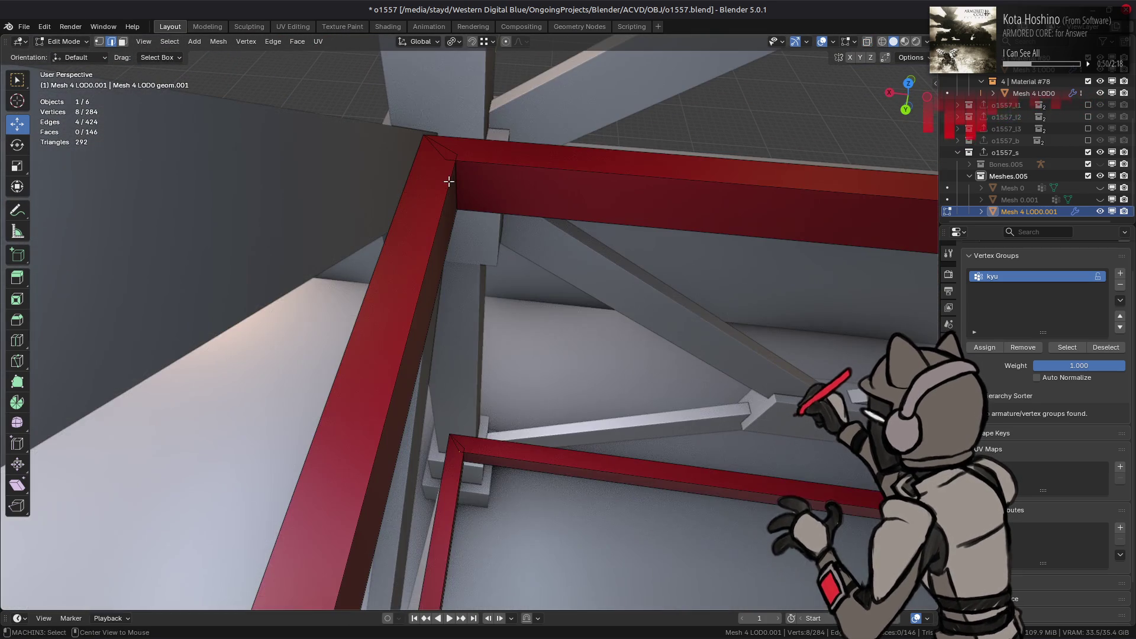
mouse_move(445, 176)
middle_mouse_down()
mouse_move(656, 251)
mouse_move(629, 246)
middle_mouse_up()
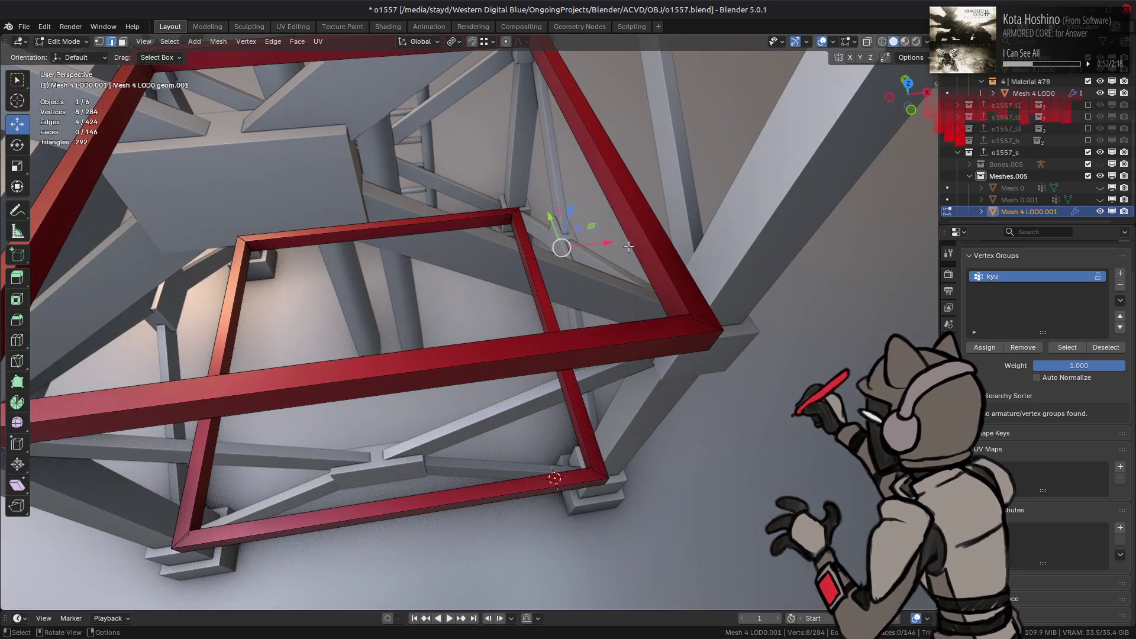
mouse_move(602, 243)
left_mouse_down()
mouse_move(757, 319)
mouse_move(686, 324)
left_mouse_up()
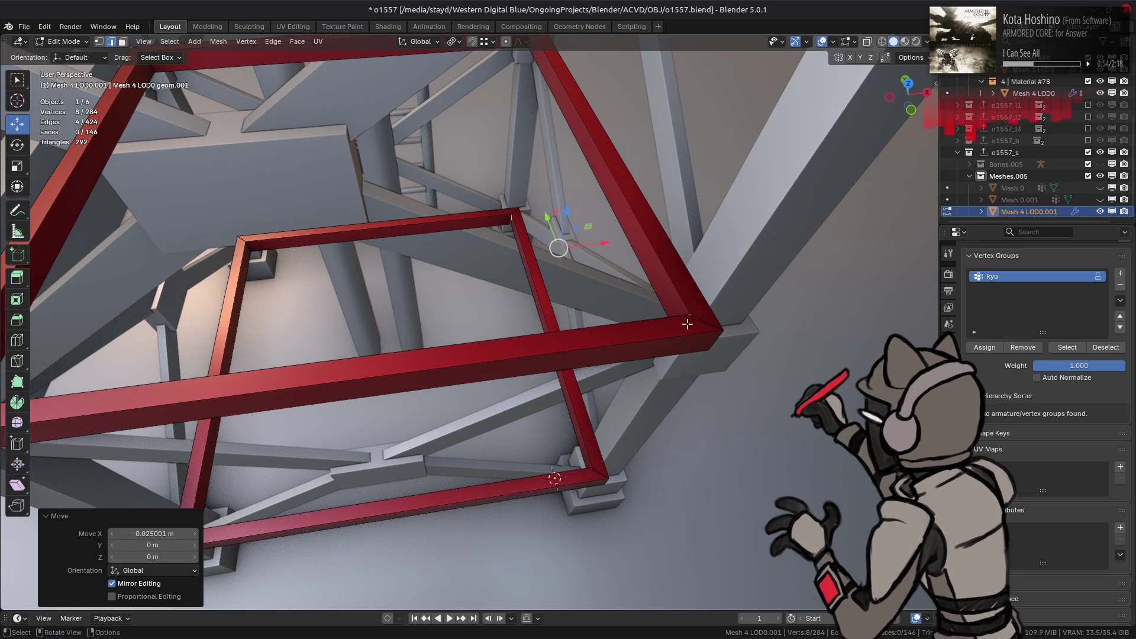
Select the remaining corner edges and move them 0.025 m along Y, flush with the grey beams
key("alt+z")
left_click(686, 324)
middle_click_drag(686, 325, 672, 221)
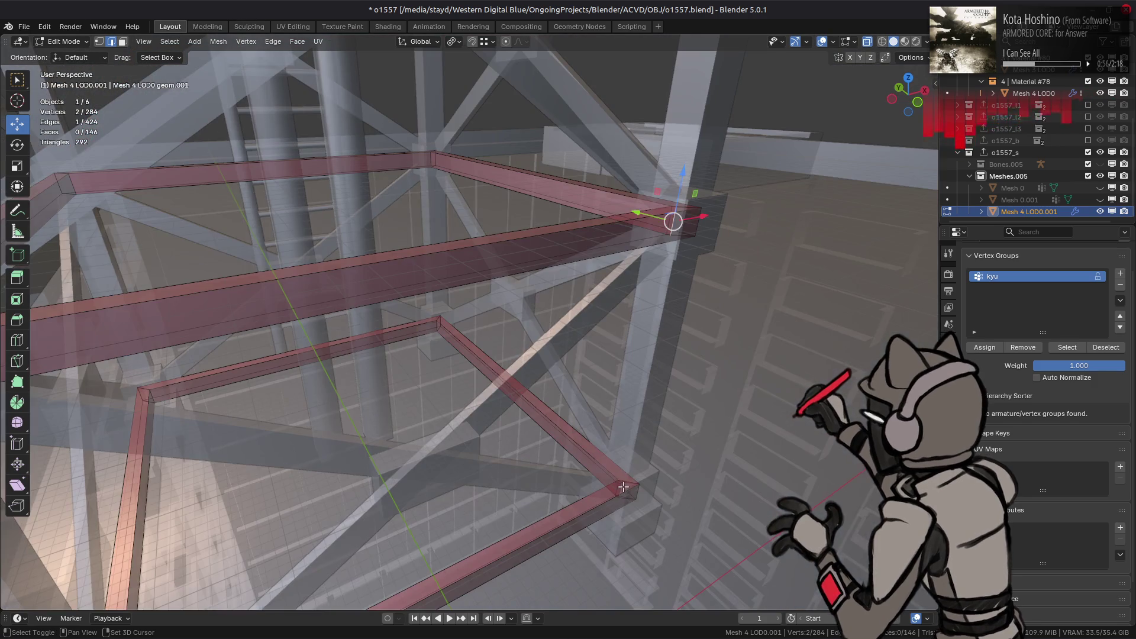
left_click(622, 489, "shift")
mouse_move(642, 372)
middle_mouse_down()
mouse_move(507, 361)
mouse_move(608, 330)
mouse_move(451, 510)
middle_mouse_up()
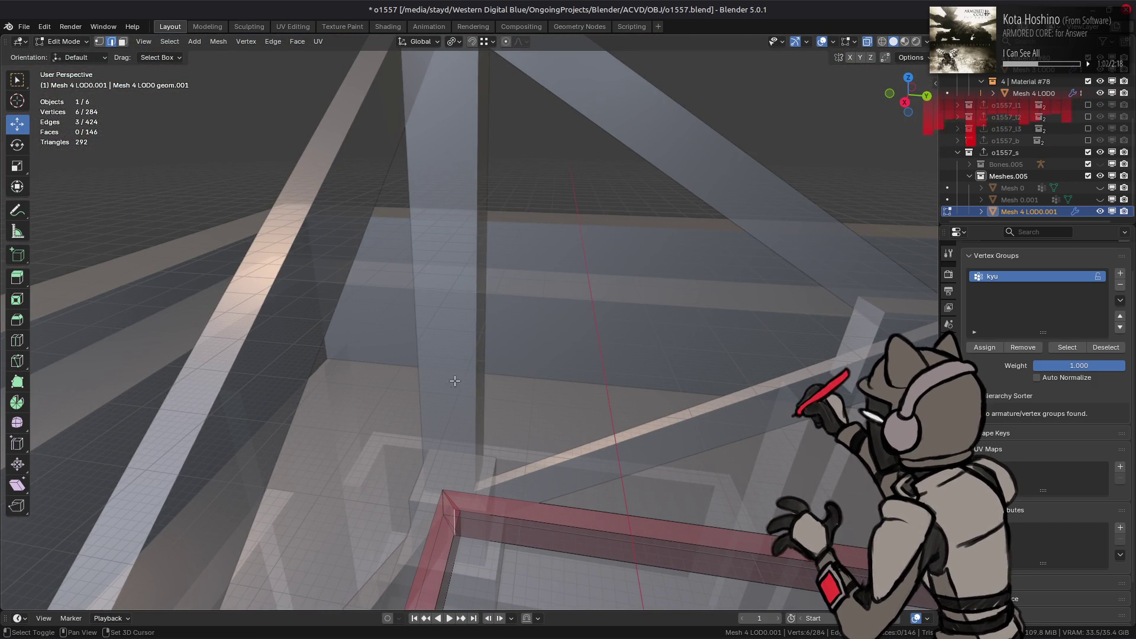
mouse_move(455, 381)
middle_mouse_down()
mouse_move(445, 115)
mouse_move(460, 186)
mouse_move(452, 331)
mouse_move(487, 305)
middle_mouse_up()
left_click(445, 115, "shift")
key("alt+z")
mouse_move(504, 293)
left_mouse_down()
mouse_move(160, 314)
mouse_move(364, 343)
left_mouse_up()
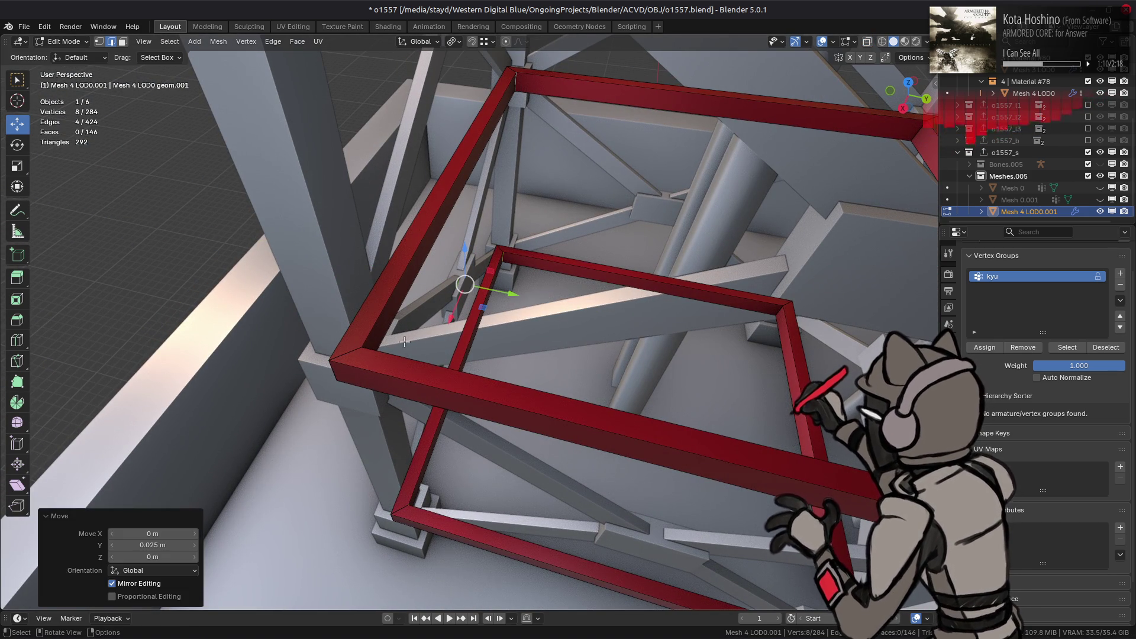
key("ctrl+l")
Merge the frame's vertices by distance, removing 32 duplicates
key("1")
right_click(402, 355)
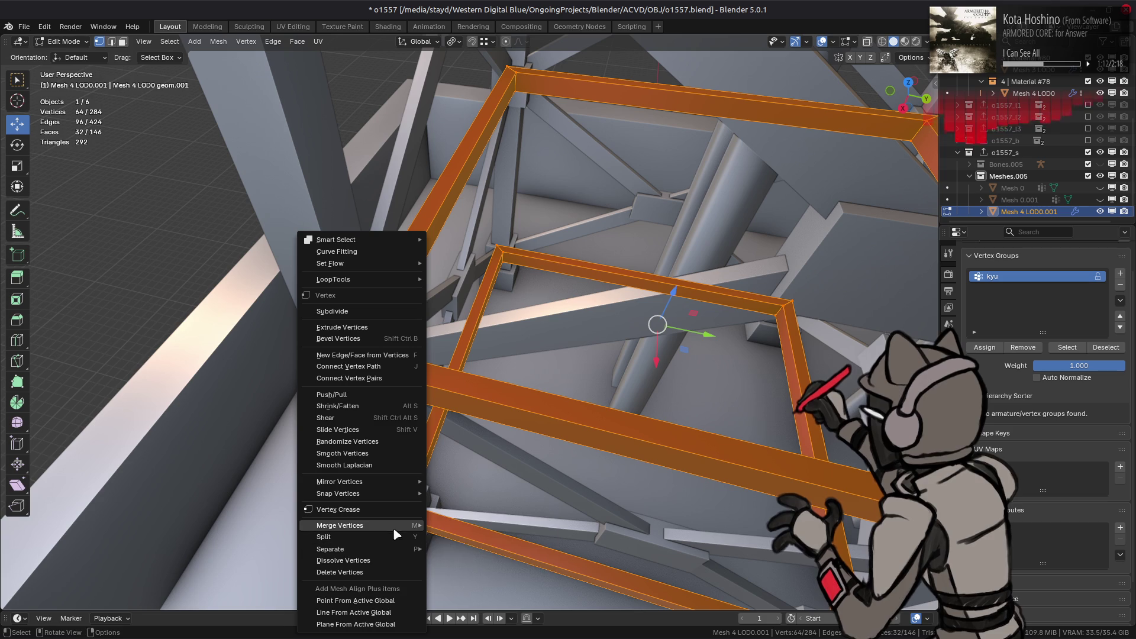
mouse_move(402, 527)
left_click(467, 566)
Select the outer and inner frame face loops to check them, then clear the selection
mouse_move(697, 391)
middle_mouse_down()
mouse_move(558, 373)
mouse_move(577, 367)
mouse_move(624, 430)
middle_mouse_up()
key("3")
key("alt+a")
left_click(598, 484, "alt")
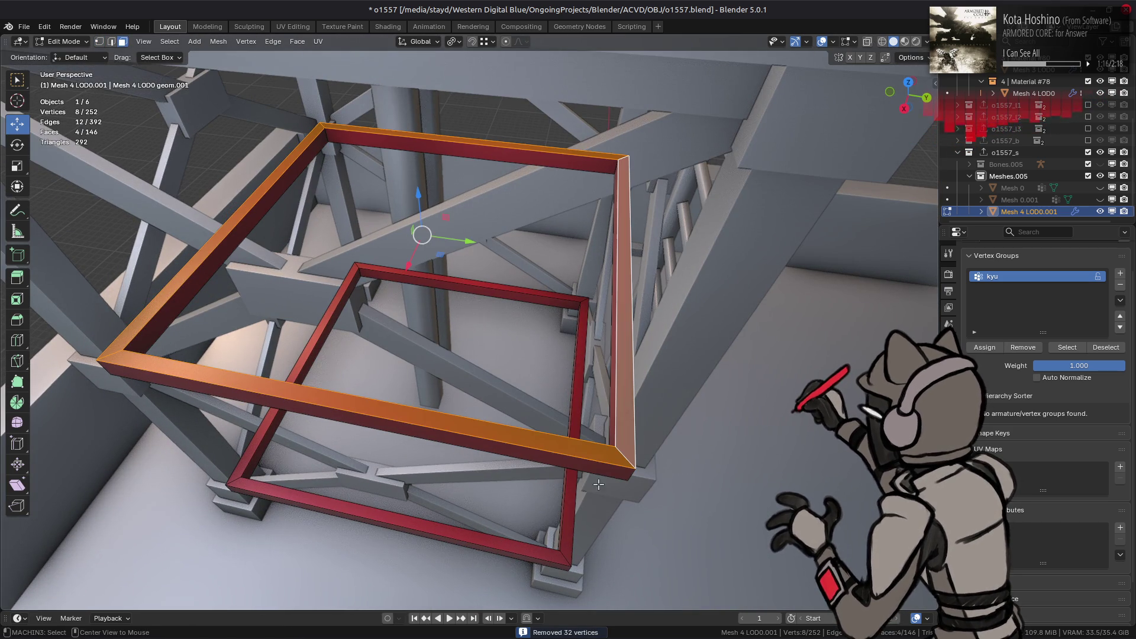
left_click(563, 552, "alt+shift")
middle_click_drag(562, 552, 668, 326)
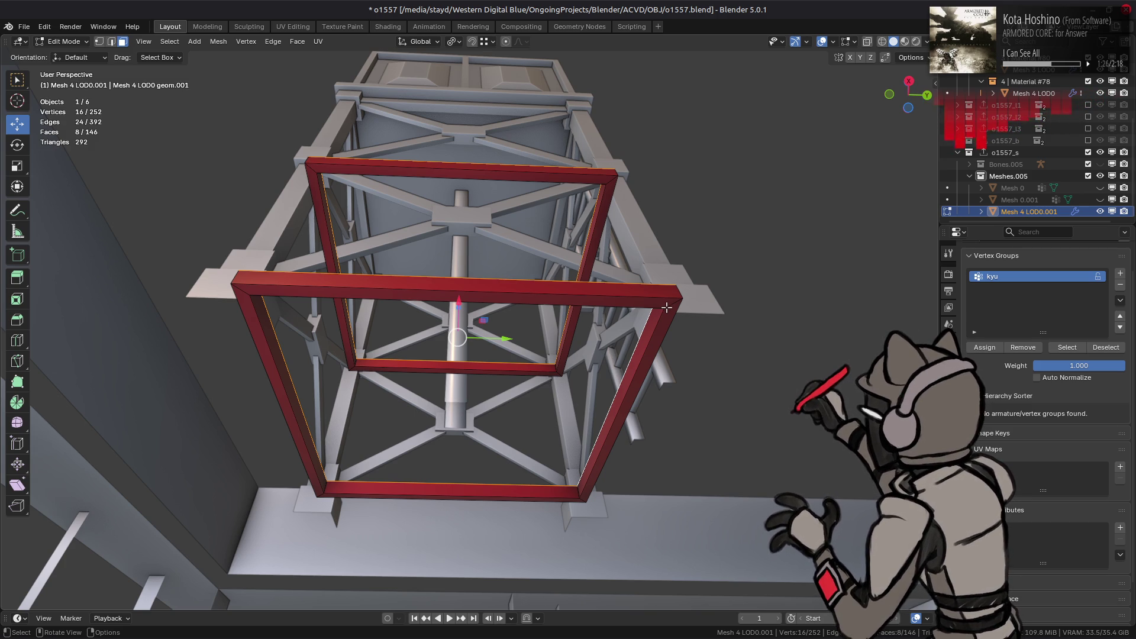
key("2")
key("alt+a")
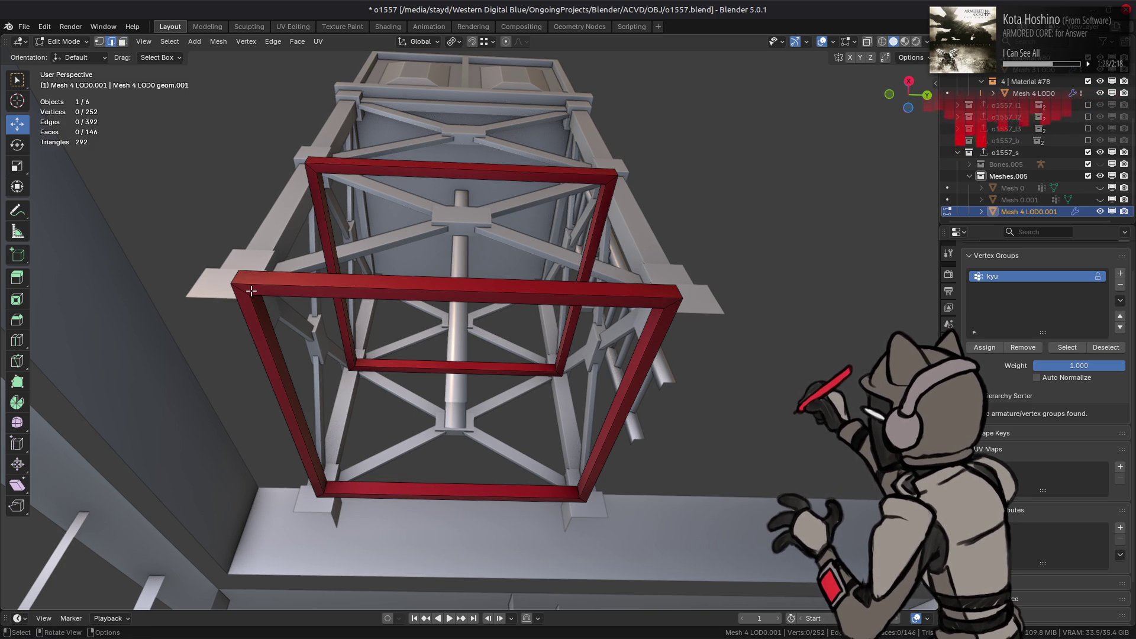
middle_click_drag(316, 208, 259, 358)
Flip the top and bottom frame edge rings with a Y scale of -1 in Normal orientation
left_click(259, 359, "ctrl+alt")
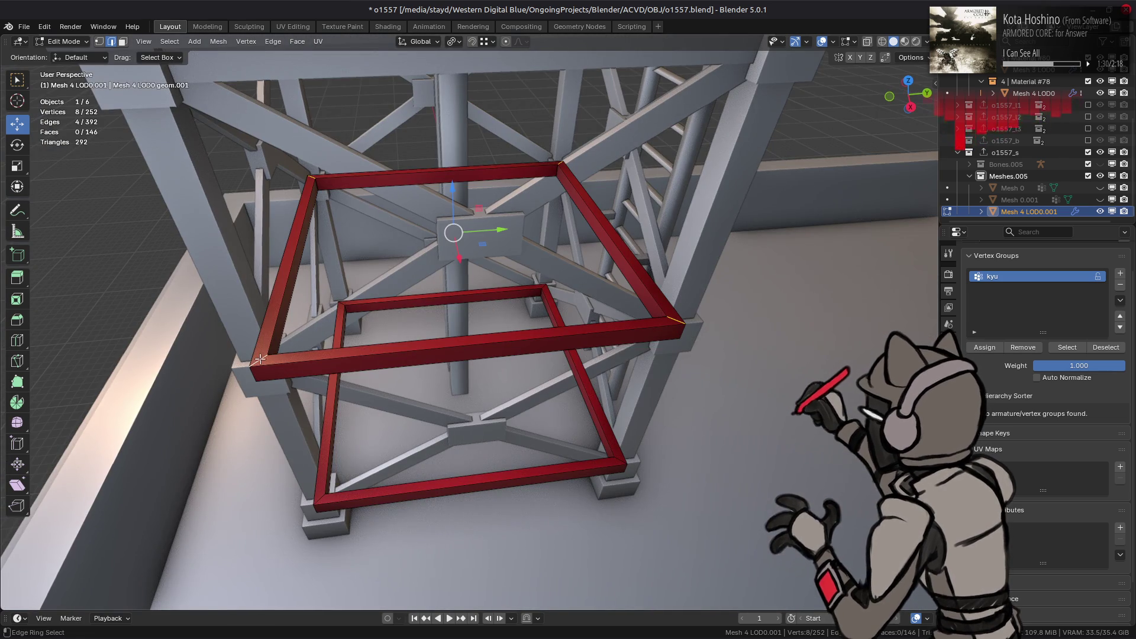
left_click(329, 487, "ctrl+alt")
key("ctrl+z")
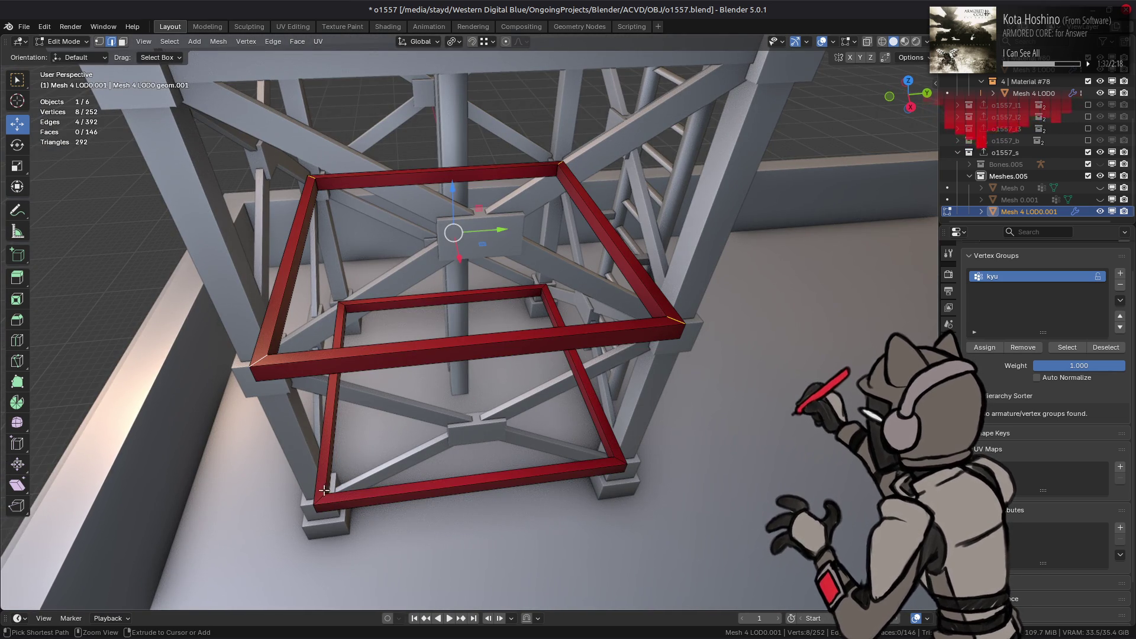
left_click(329, 486, "ctrl+alt+shift")
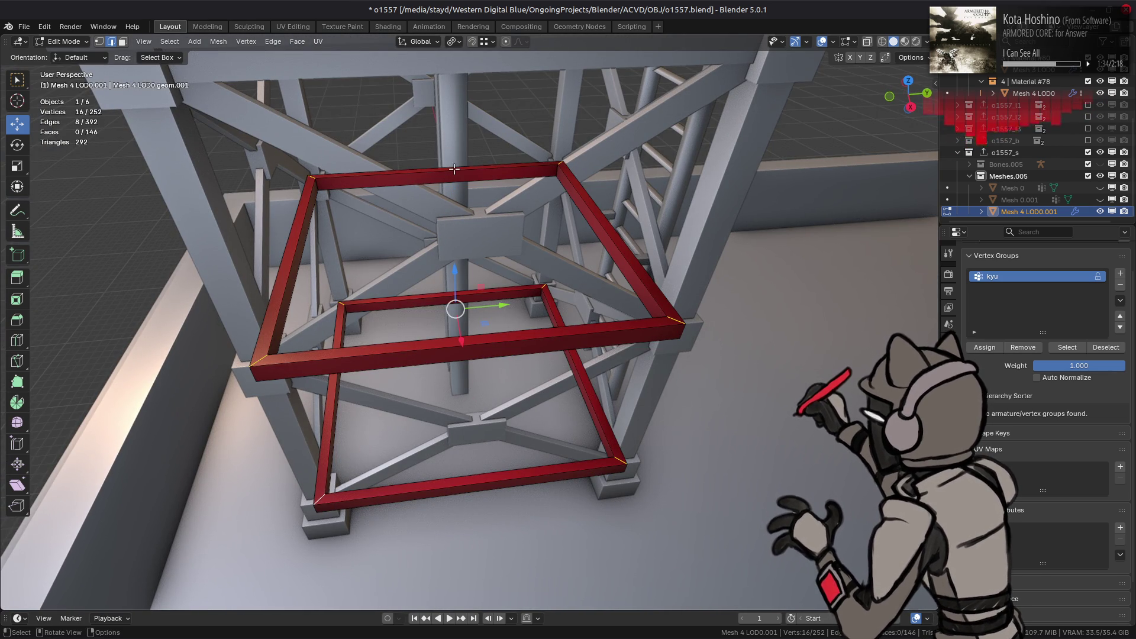
key("s")
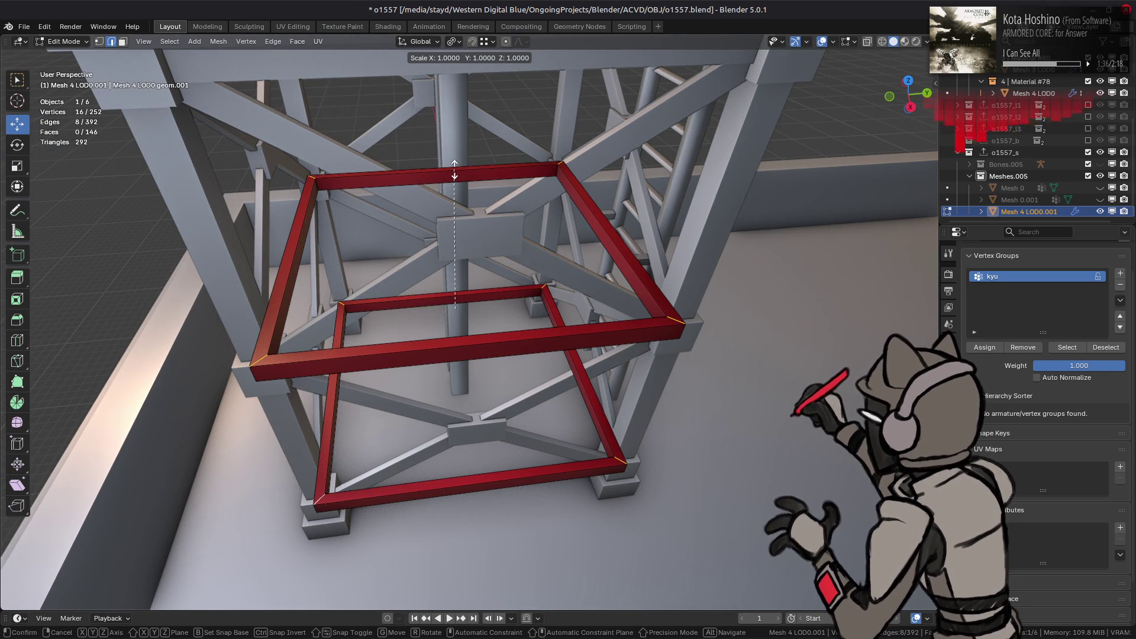
key("y")
left_click(429, 200)
left_click(160, 570)
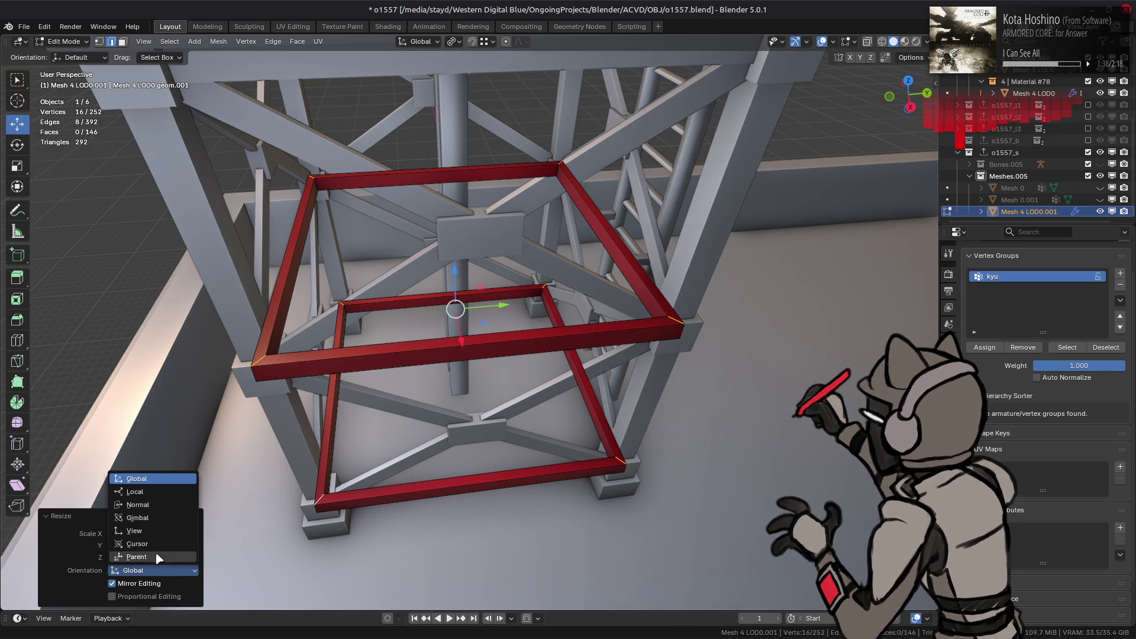
left_click(150, 506)
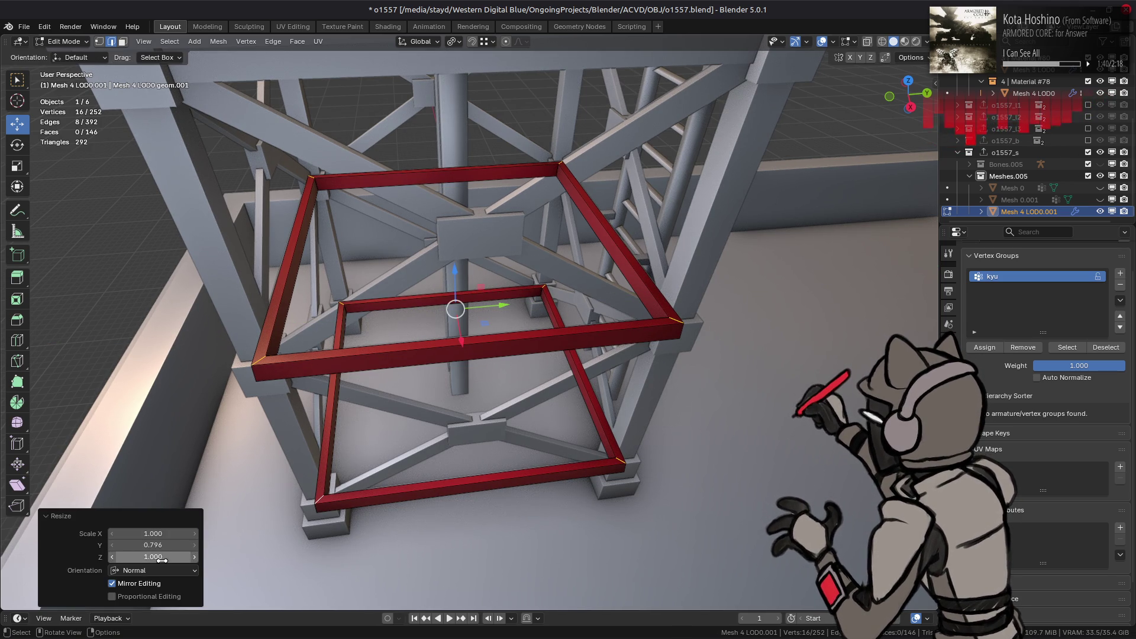
left_click(155, 544)
type("-1.000")
key("Return")
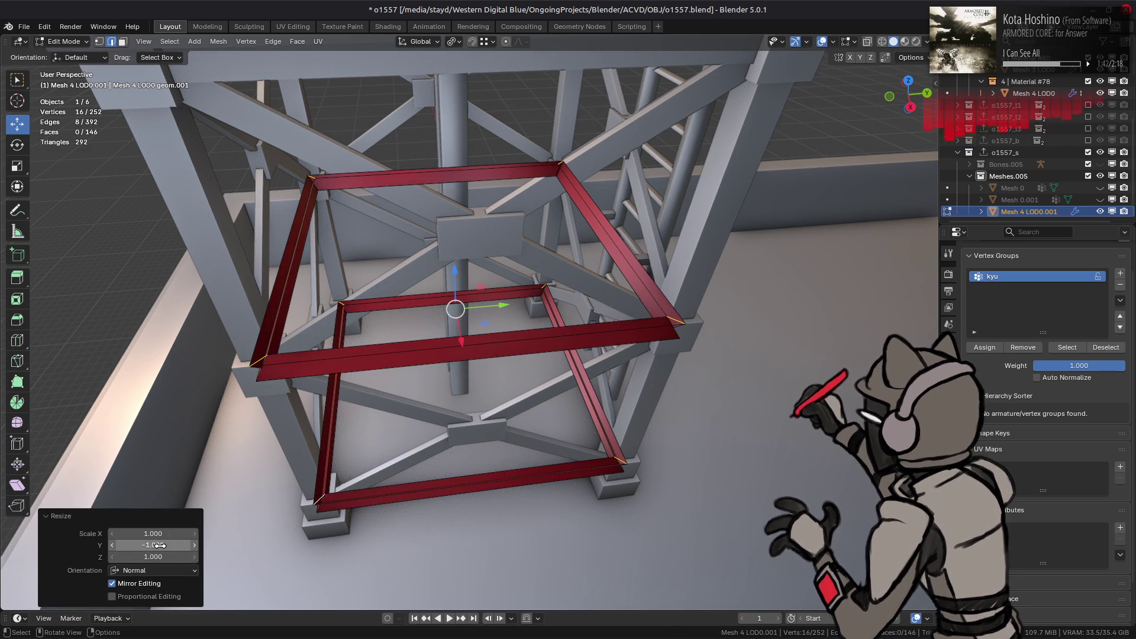
Select the upper and lower frames' leftover face loops and delete those faces
mouse_move(385, 385)
middle_mouse_down()
mouse_move(414, 401)
mouse_move(337, 375)
middle_mouse_up()
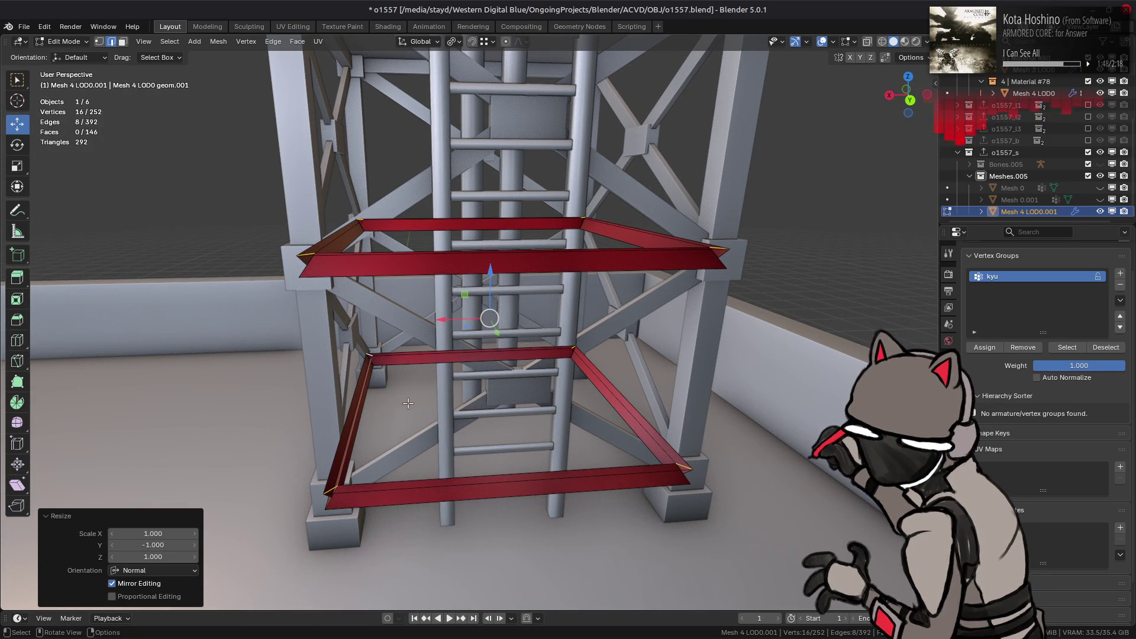
middle_click_drag(407, 403, 423, 420)
scroll(421, 419, "up", 2)
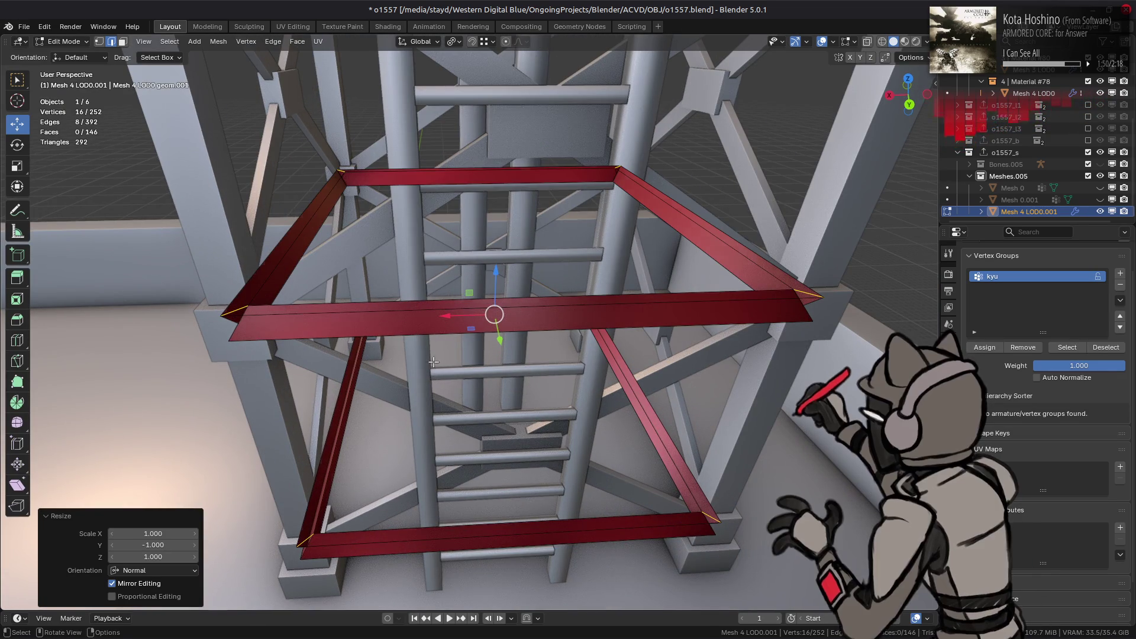
mouse_move(434, 362)
middle_mouse_down()
mouse_move(282, 179)
mouse_move(396, 352)
middle_mouse_up()
key("3")
left_click(282, 180, "alt")
left_click(282, 179, "alt+shift")
left_click(243, 378, "alt+shift")
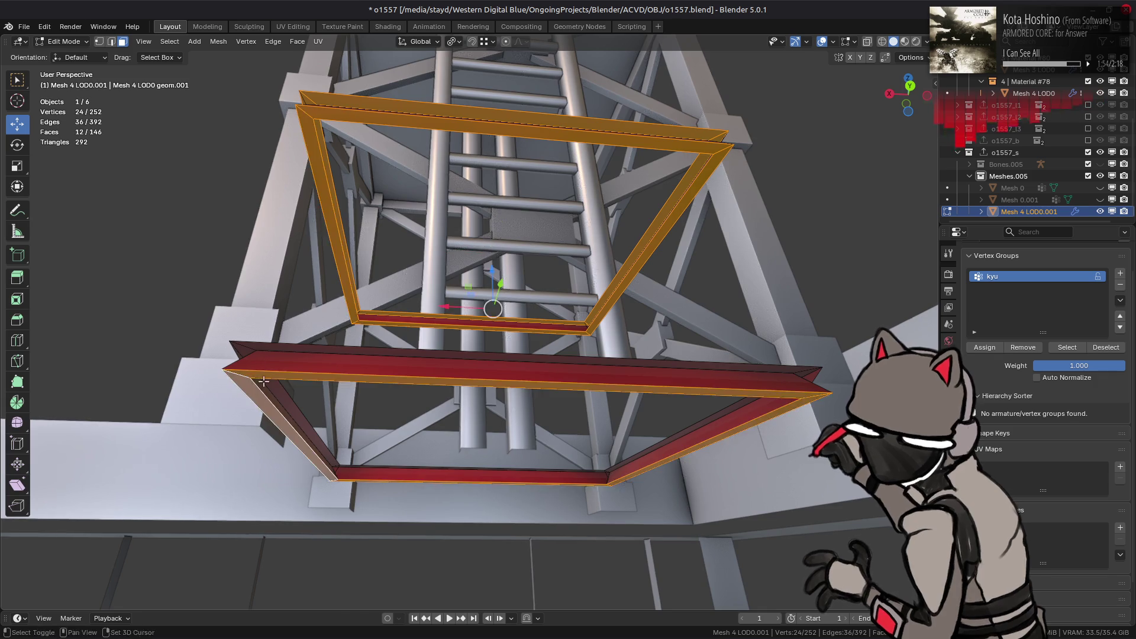
middle_click_drag(242, 378, 269, 491)
left_click(280, 515, "alt+shift")
left_click(280, 516, "alt+shift")
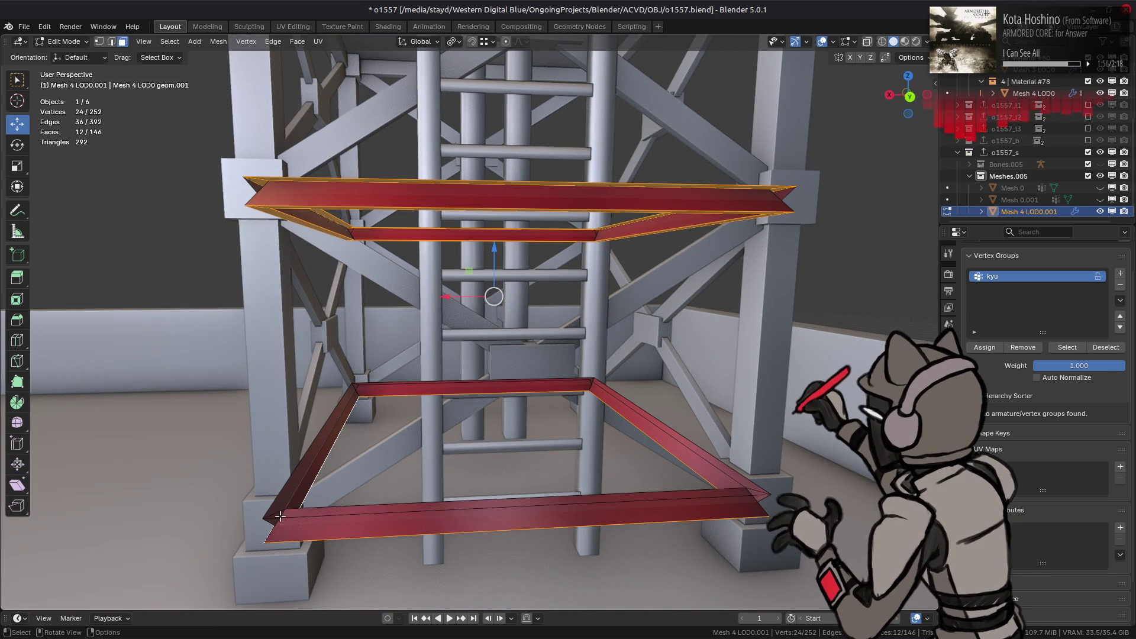
left_click(280, 516, "alt+shift")
right_click(175, 500)
left_click(126, 572)
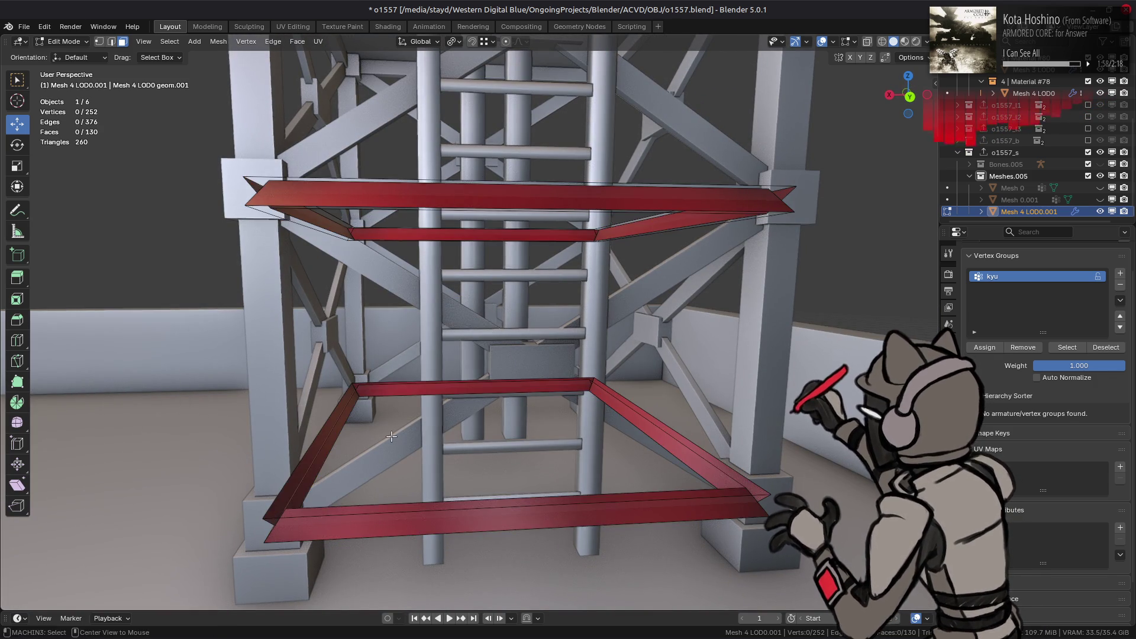
mouse_move(284, 426)
middle_mouse_down()
mouse_move(468, 414)
mouse_move(442, 422)
mouse_move(506, 437)
mouse_move(478, 422)
middle_mouse_up()
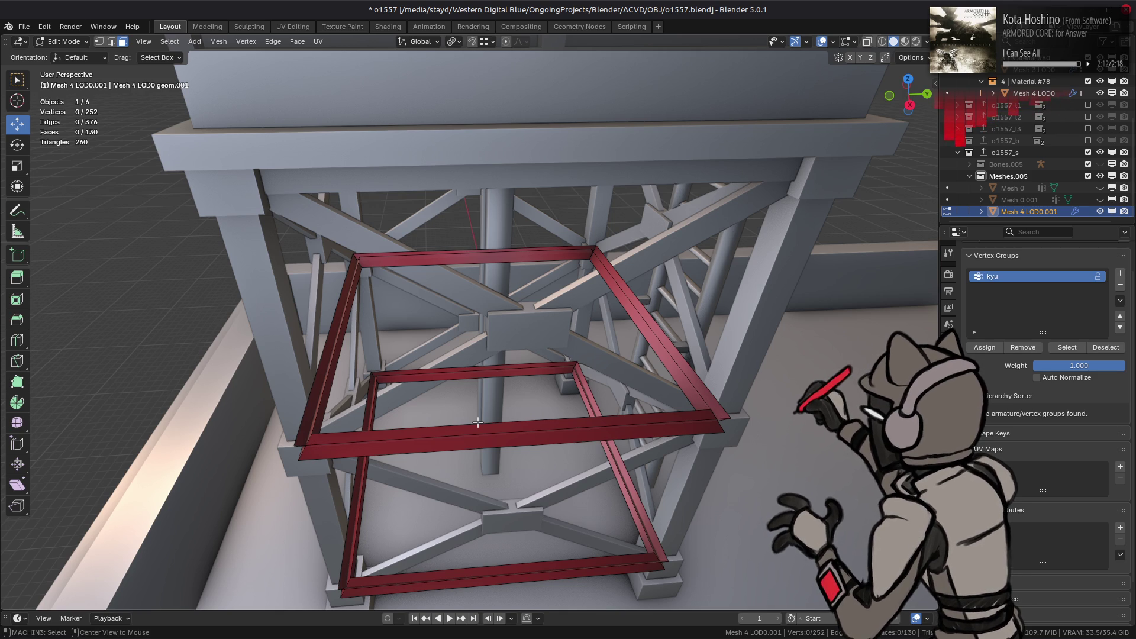
Restore the hidden frame parts, then box-select the front cross-brace faces
key("ctrl+z")
key("ctrl+z")
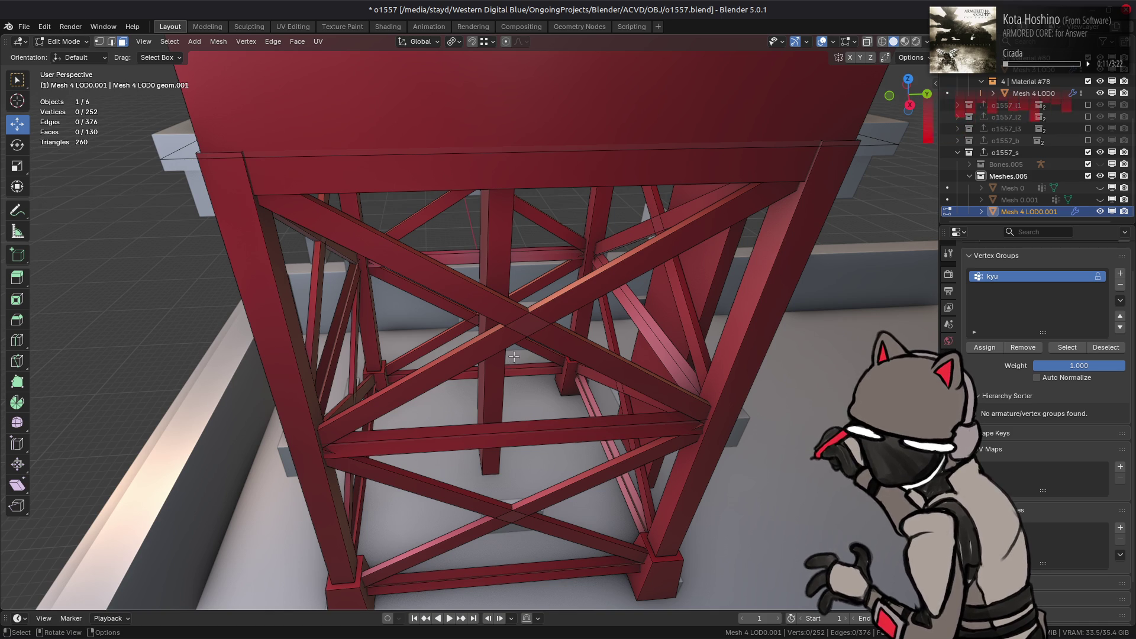
mouse_move(514, 355)
middle_mouse_down()
mouse_move(537, 358)
mouse_move(513, 324)
middle_mouse_up()
middle_click_drag(556, 282, 545, 283)
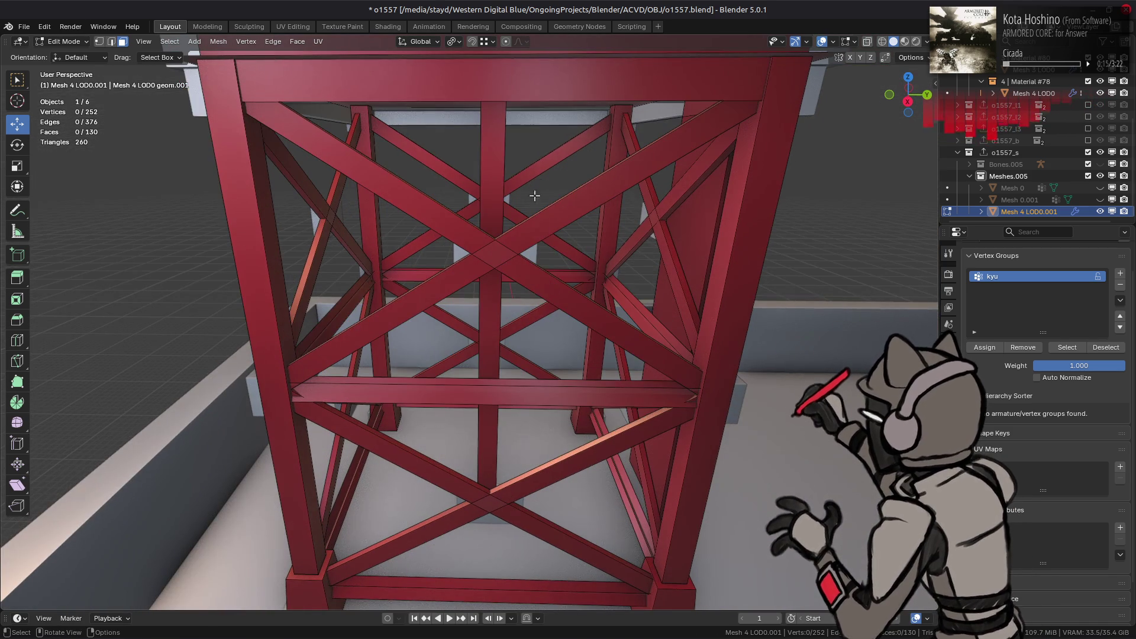
left_click_drag(533, 154, 538, 277)
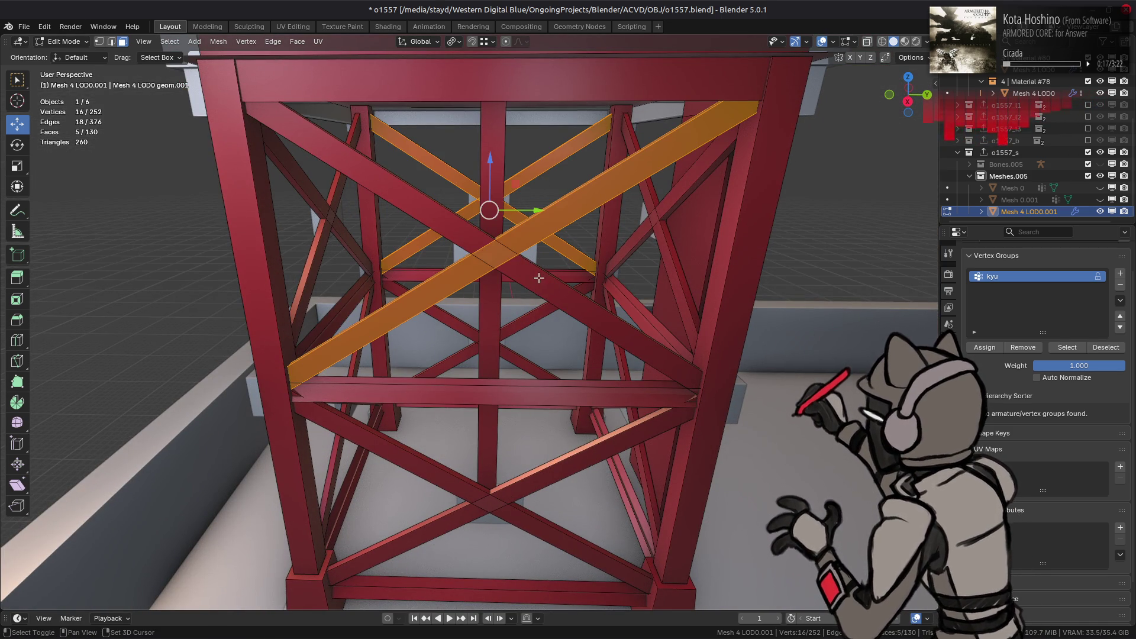
Select the diagonal cross-brace faces on two sides of the tower and grow to all linked braces
left_click(538, 279, "shift")
left_click(524, 358, "shift")
left_click(558, 454, "shift")
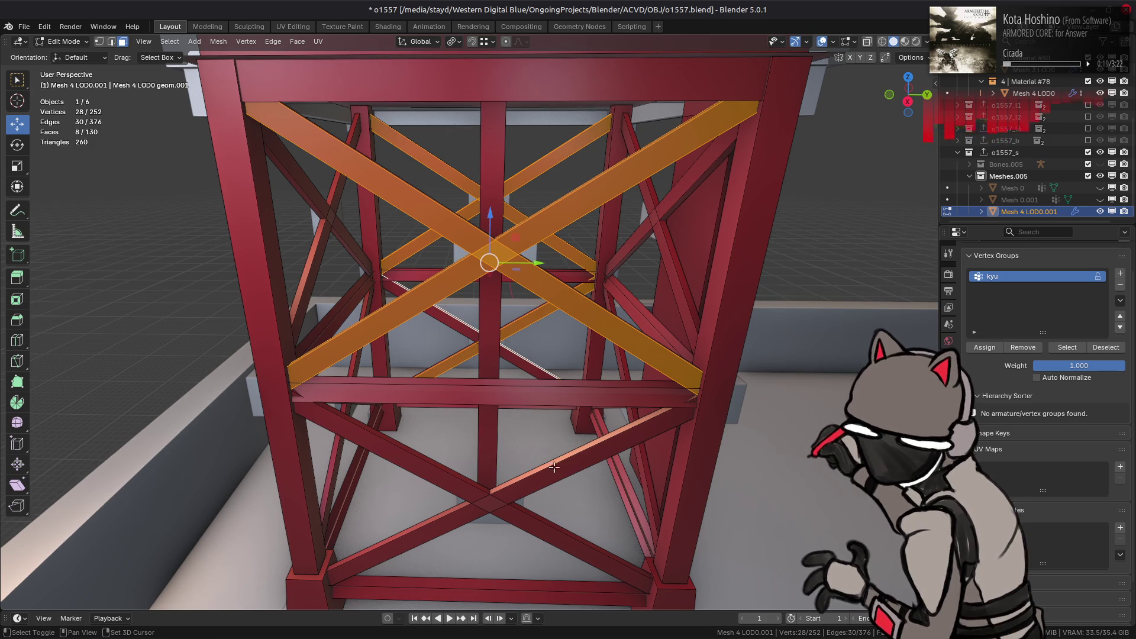
left_click(554, 467, "shift")
left_click(541, 510, "shift")
mouse_move(540, 509)
middle_mouse_down()
mouse_move(634, 139)
mouse_move(598, 182)
middle_mouse_up()
left_click(633, 140, "shift")
left_click(602, 183, "shift")
left_click(591, 245, "shift")
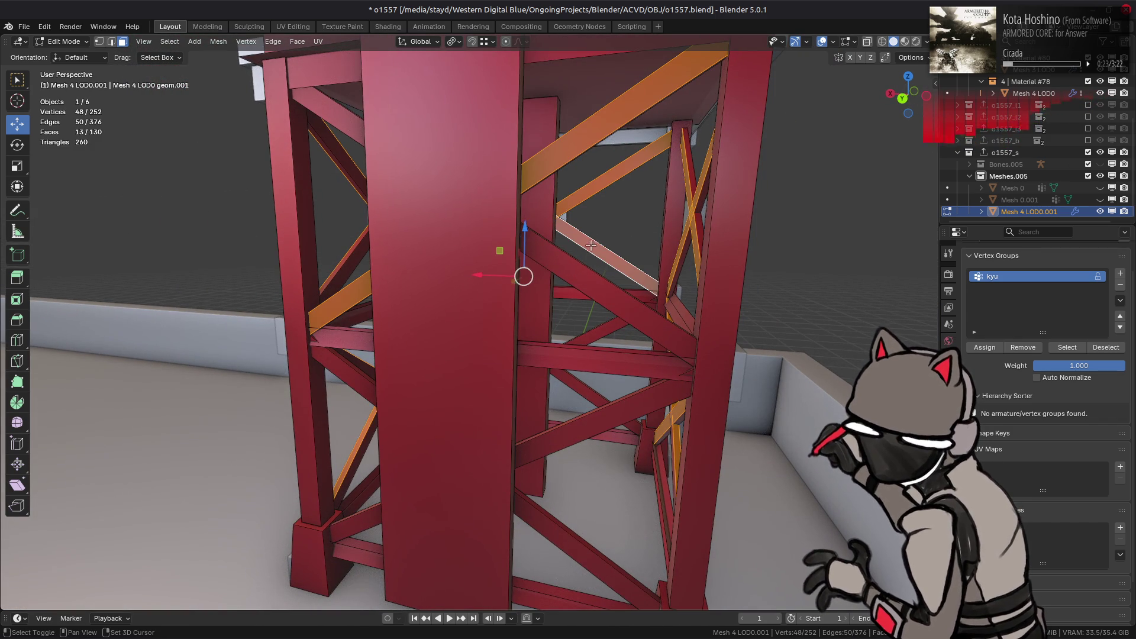
left_click(585, 283, "shift")
left_click(586, 381, "shift")
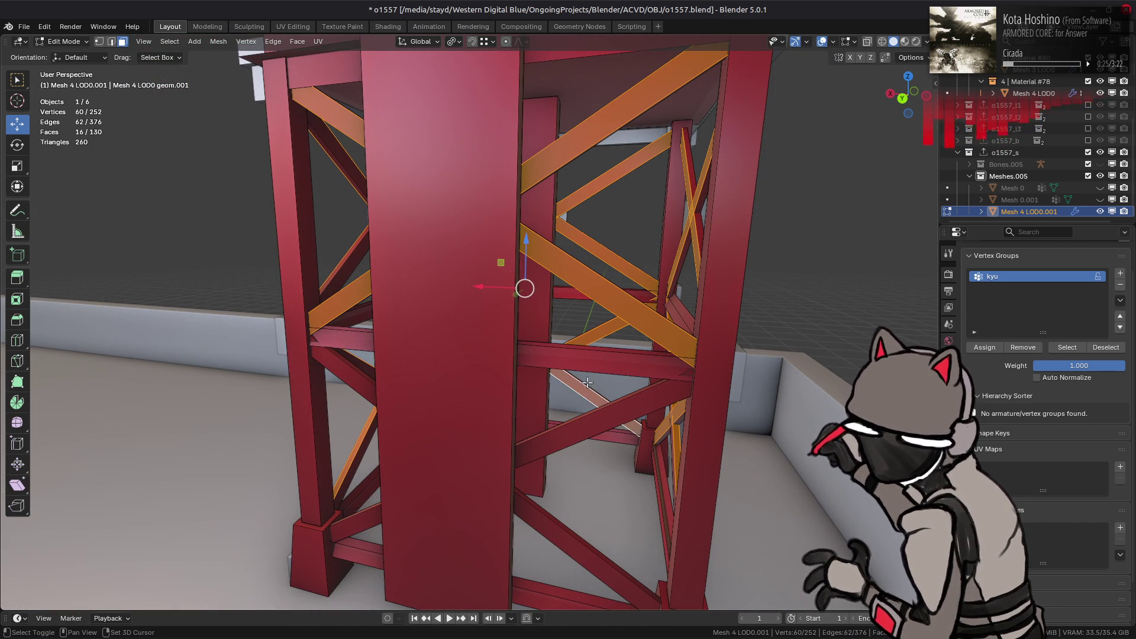
left_click(571, 443, "shift")
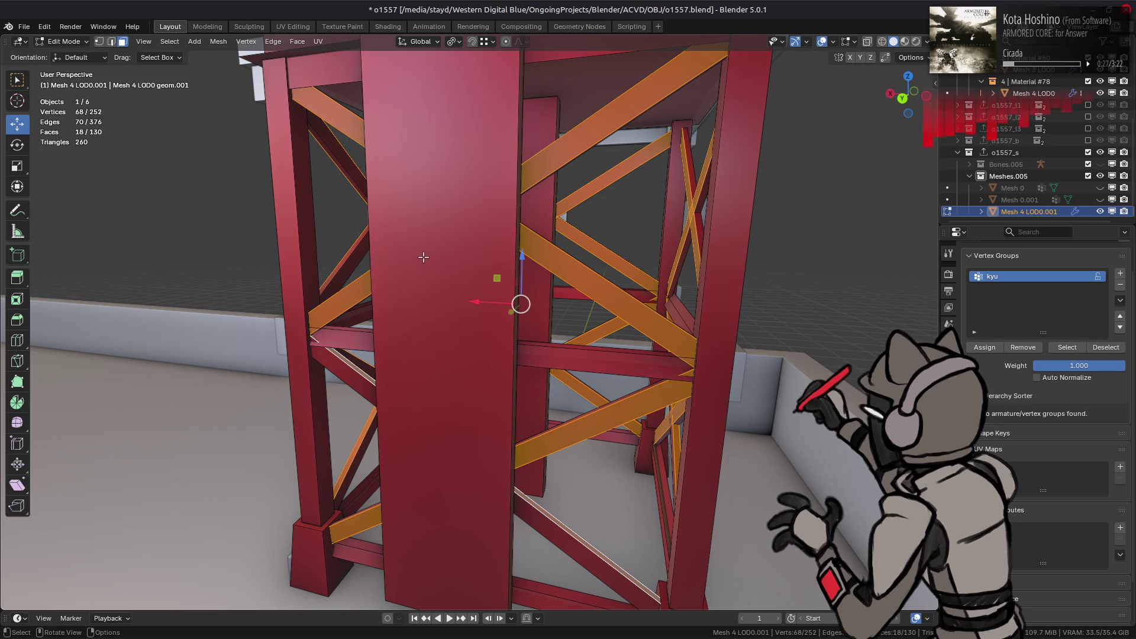
key("ctrl+l")
Hide everything except the selected braces, then deselect them
mouse_move(424, 259)
middle_mouse_down()
mouse_move(449, 260)
mouse_move(520, 307)
mouse_move(477, 291)
mouse_move(569, 299)
middle_mouse_up()
key("shift+h")
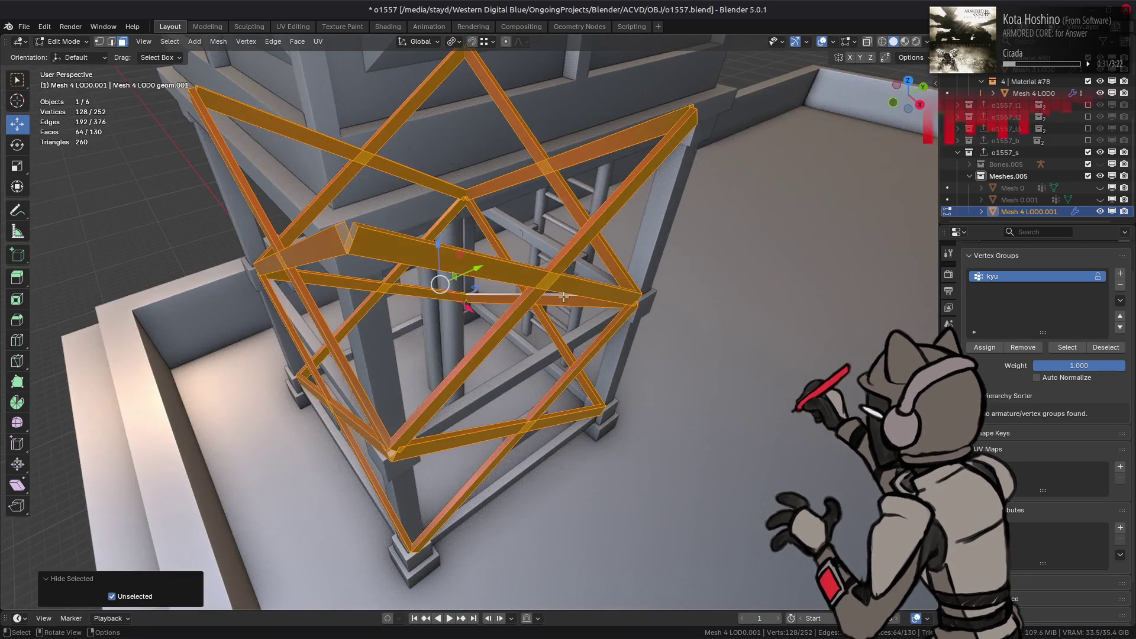
scroll(569, 290, "up", 4)
key("alt+a")
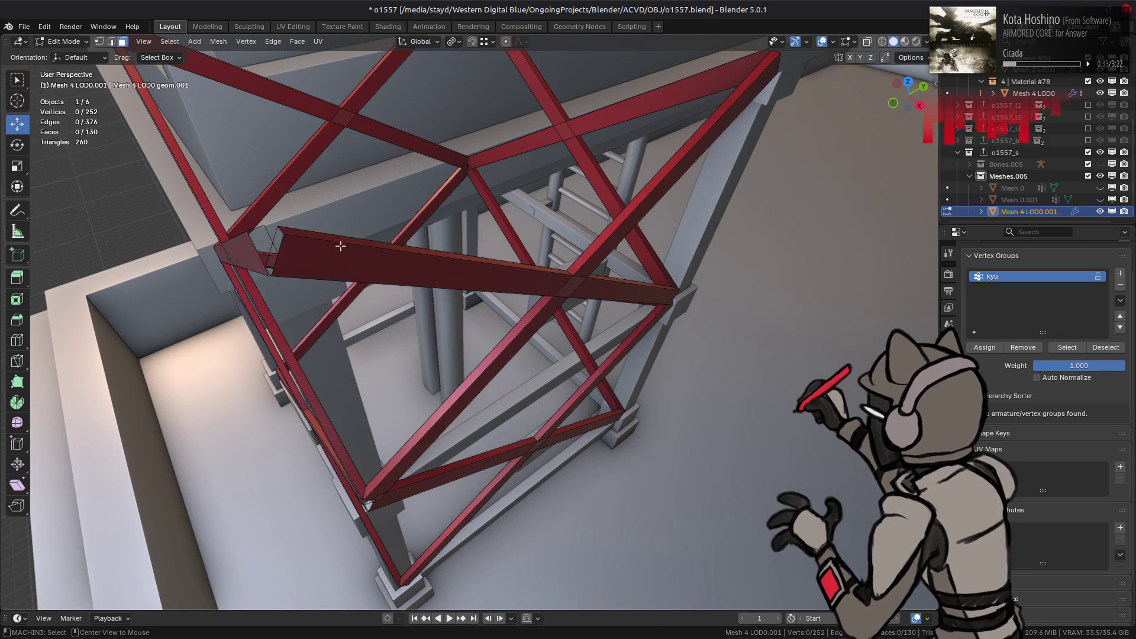
In edge mode, select the short end edges at the brace tips
key("2")
left_click(282, 233)
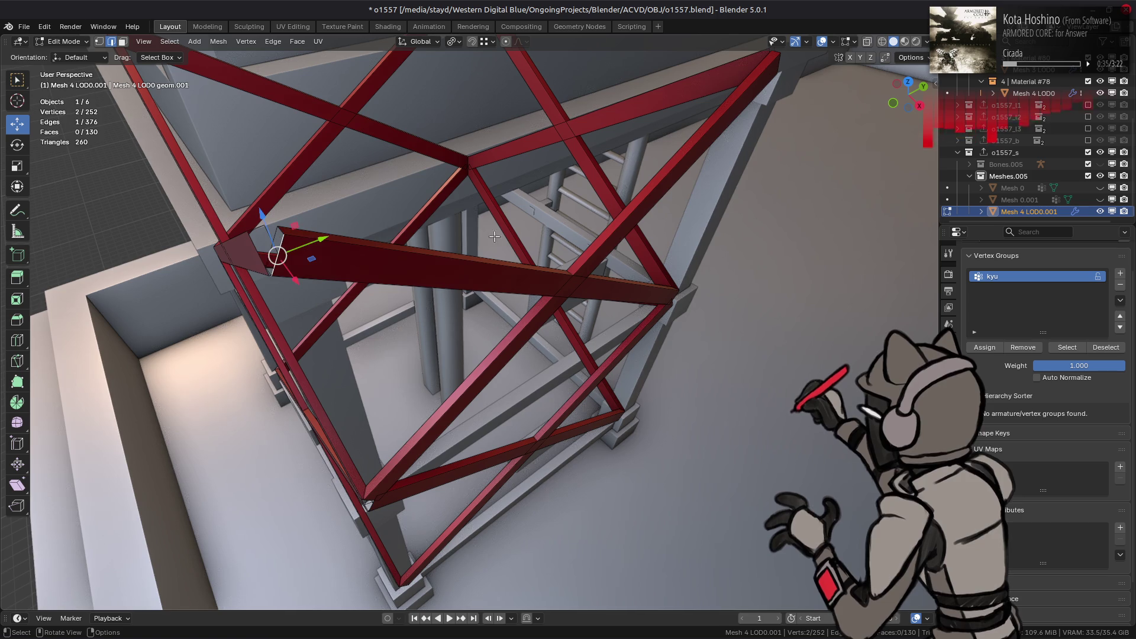
left_click(282, 231, "shift")
left_click(282, 231)
middle_click_drag(632, 220, 837, 196)
left_click(841, 188, "shift")
left_click(840, 188, "shift")
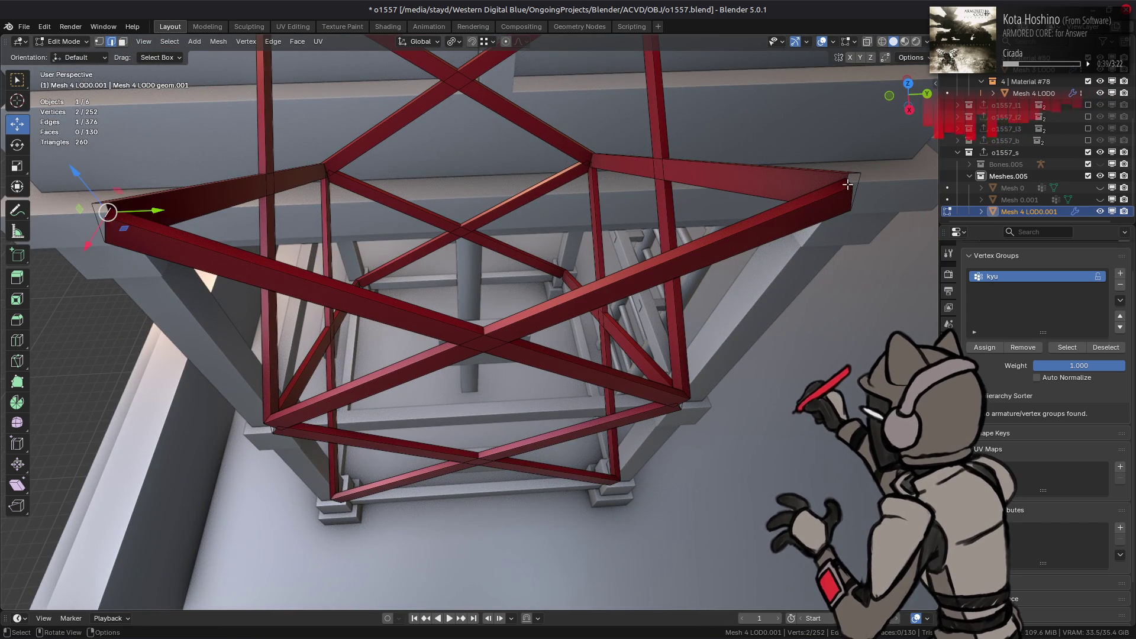
left_click(847, 182, "shift")
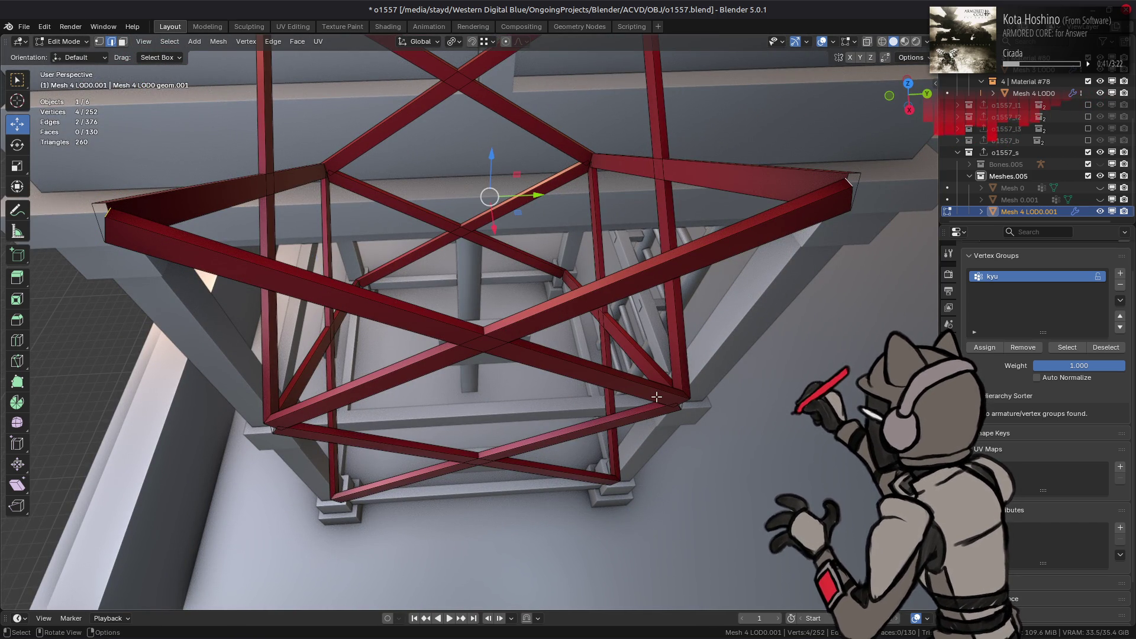
In face mode, select the top faces of the long diagonal braces
key("3")
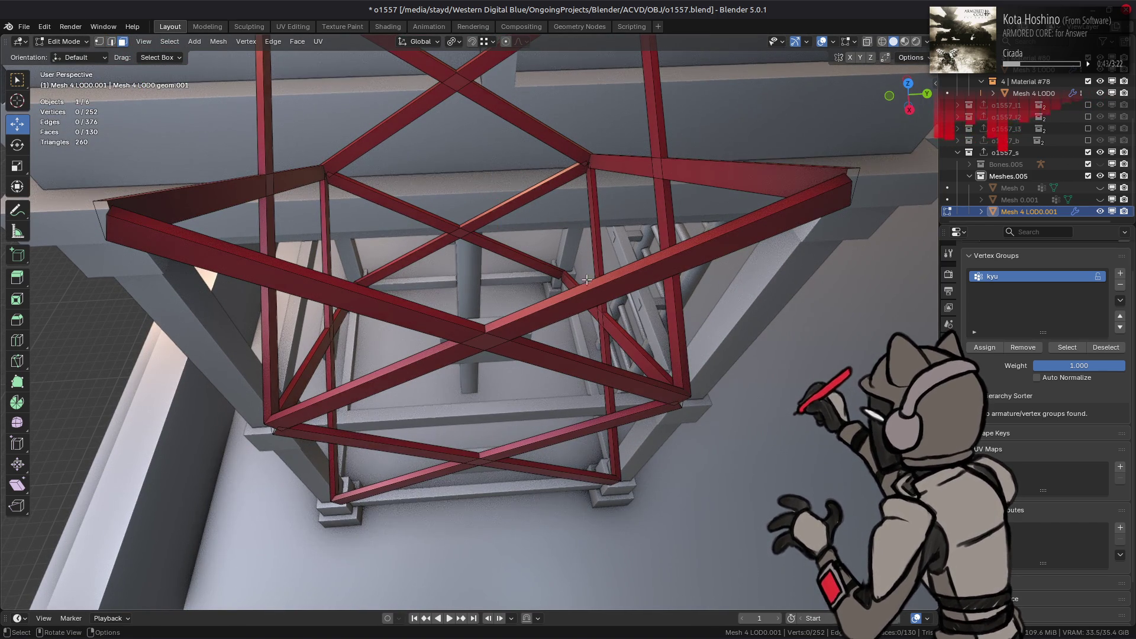
left_click(581, 289)
left_click(439, 311, "shift")
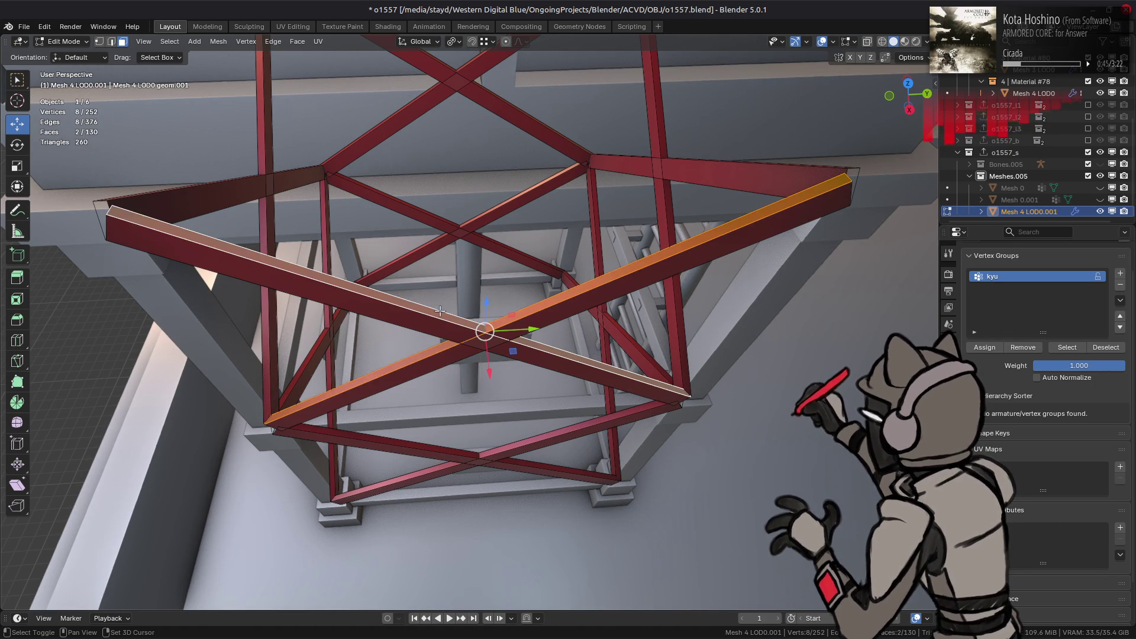
middle_click_drag(686, 177, 749, 349)
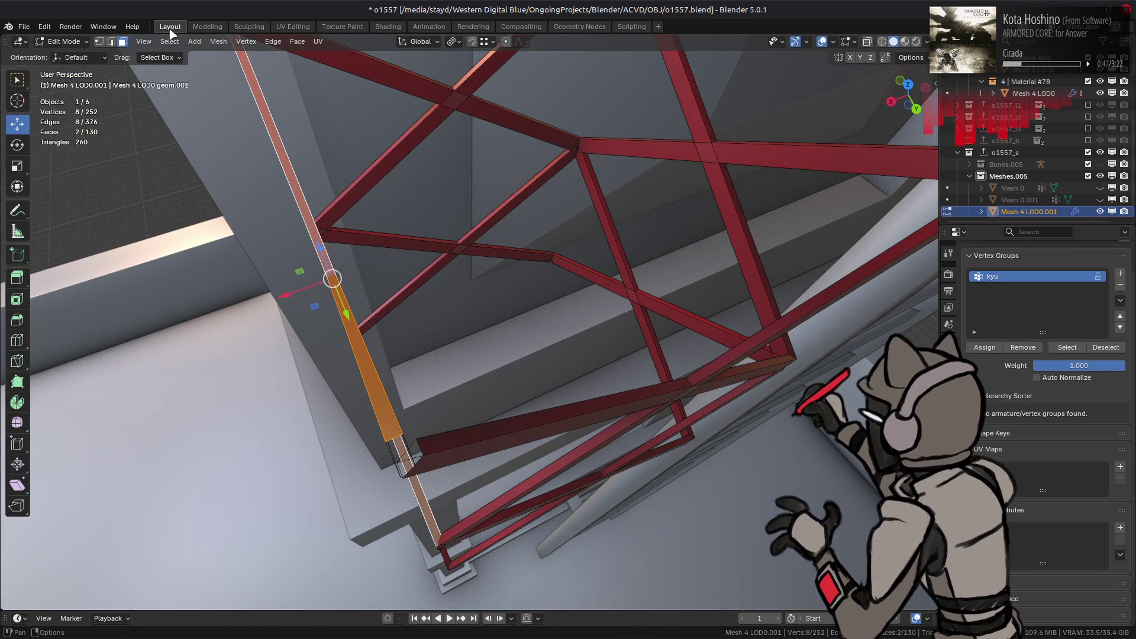
left_click(737, 353, "shift")
left_click(671, 387, "shift")
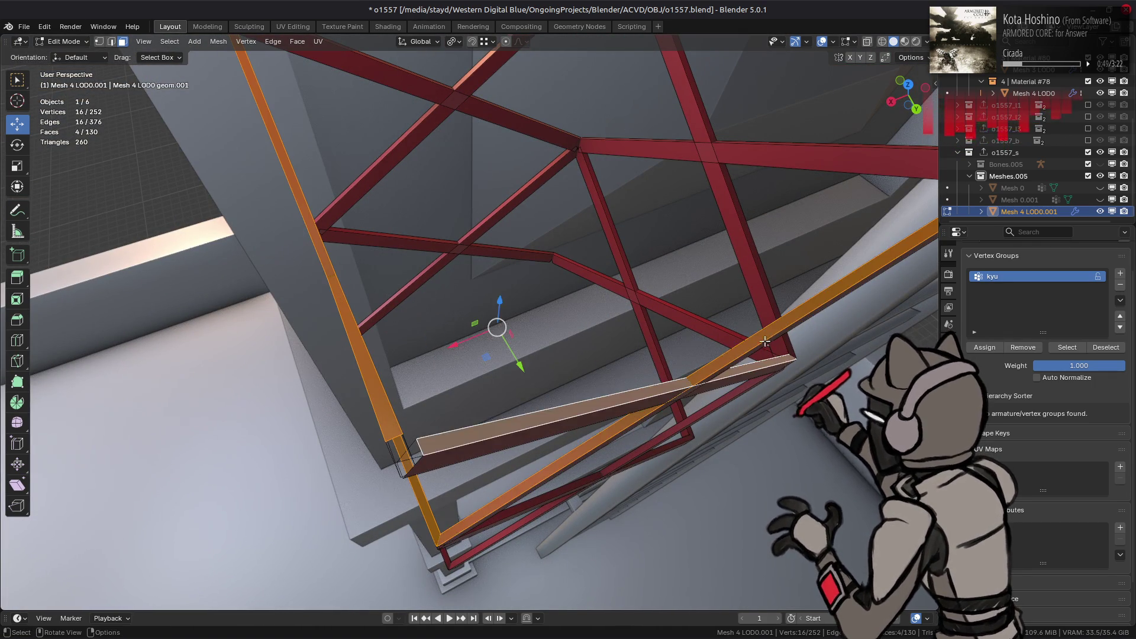
middle_click_drag(671, 387, 676, 341)
Extend the selection to all 16 matching brace faces with Select Similar > Normal
left_click(170, 41)
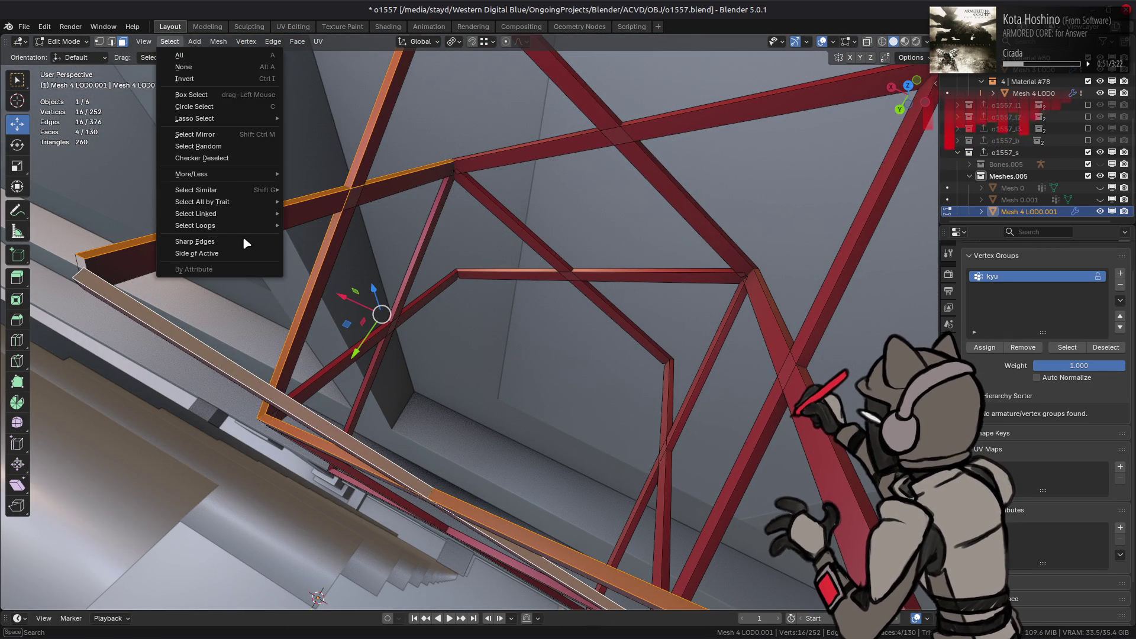
mouse_move(236, 195)
left_click(314, 241)
mouse_move(362, 284)
middle_mouse_down()
mouse_move(499, 300)
mouse_move(468, 300)
middle_mouse_up()
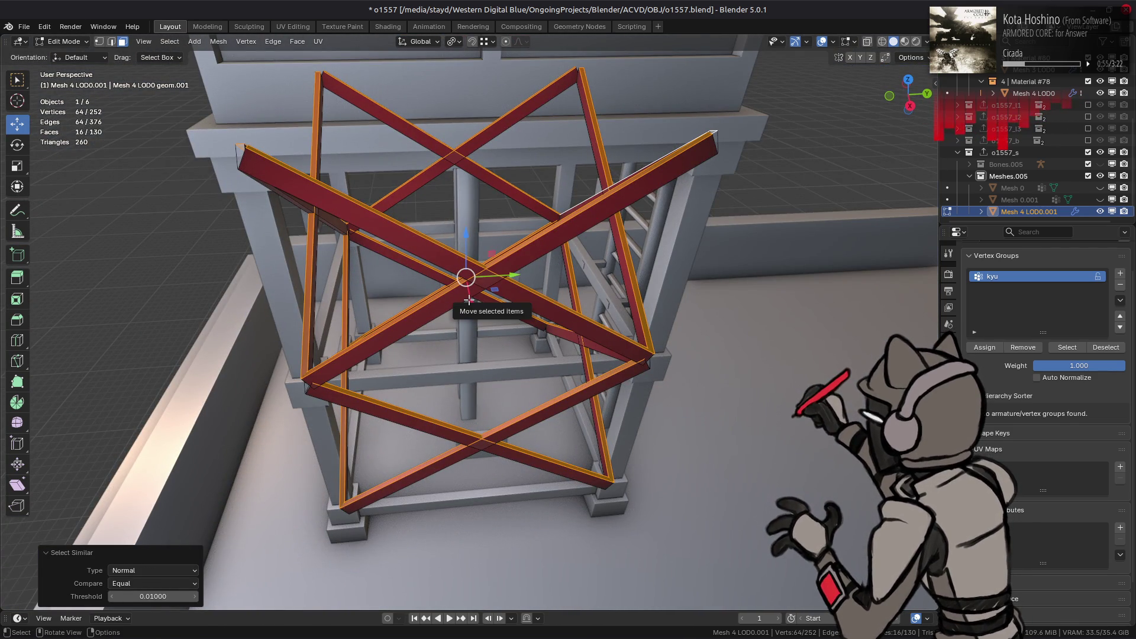
scroll(470, 299, "up", 2)
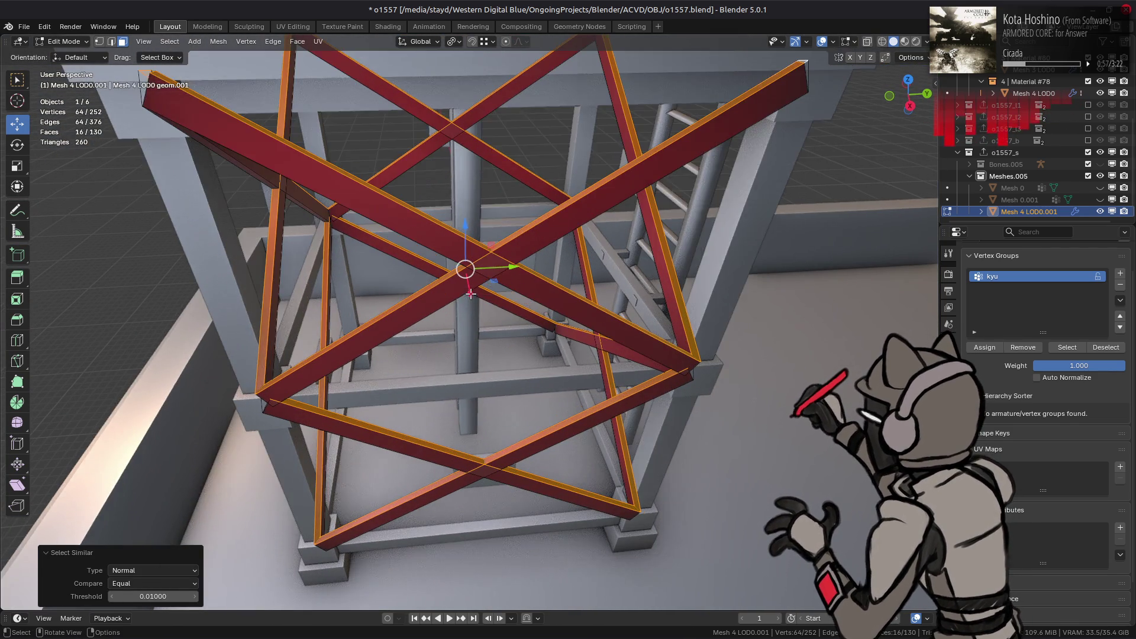
scroll(479, 302, "up", 2)
middle_click_drag(485, 304, 482, 196)
Scale the brace faces in Normal orientation to Y 1 and X -1, mirroring them
key("s")
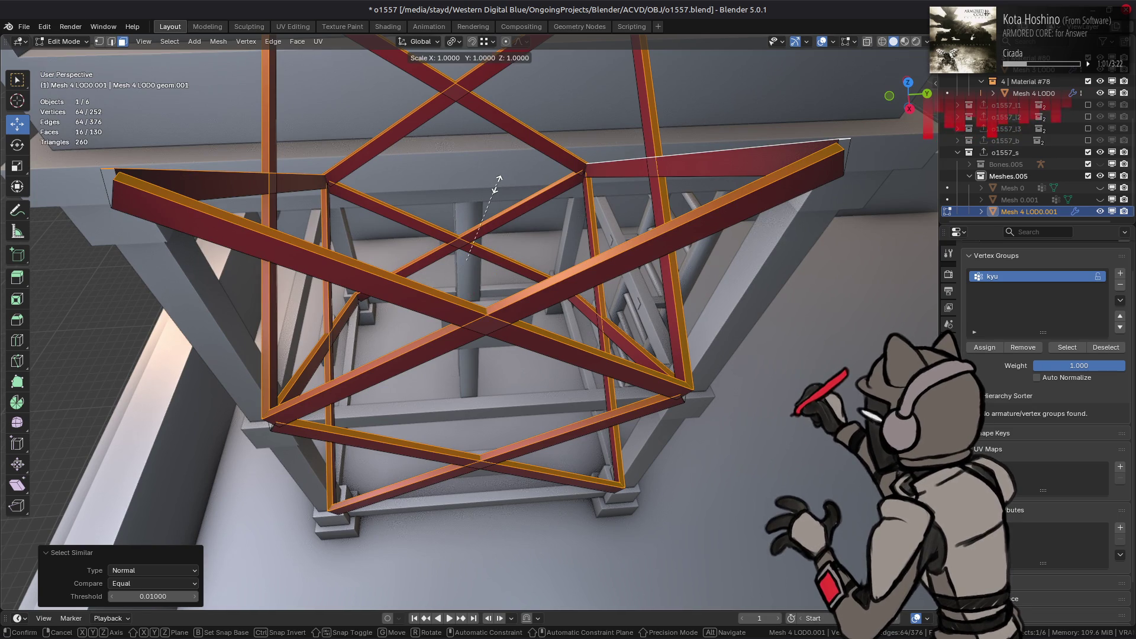
key("y")
left_click(492, 201)
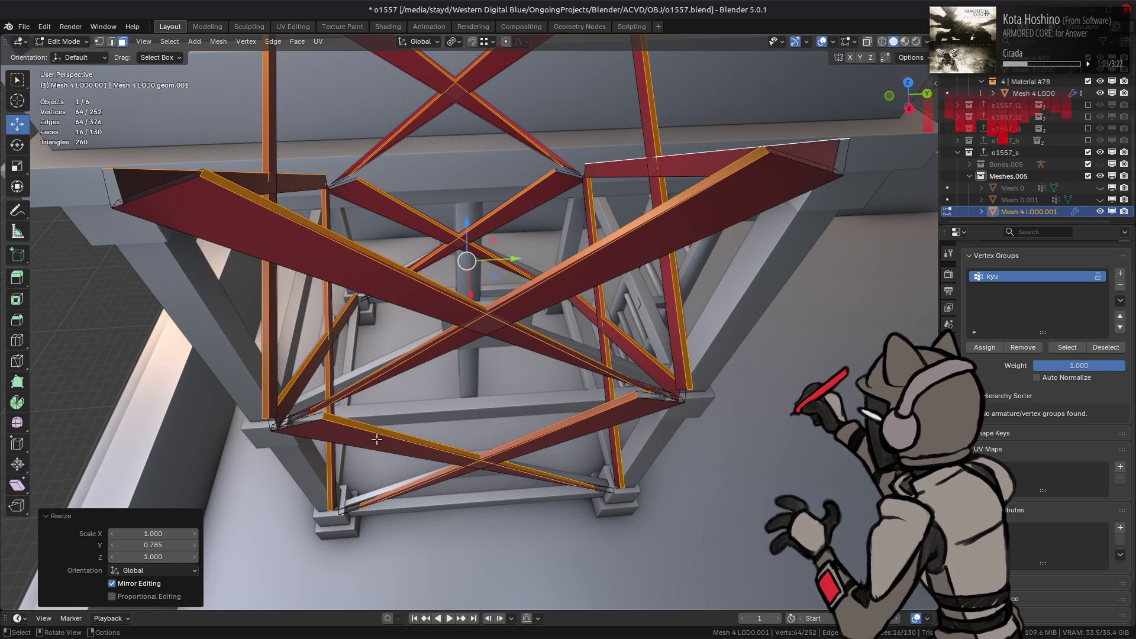
left_click(167, 573)
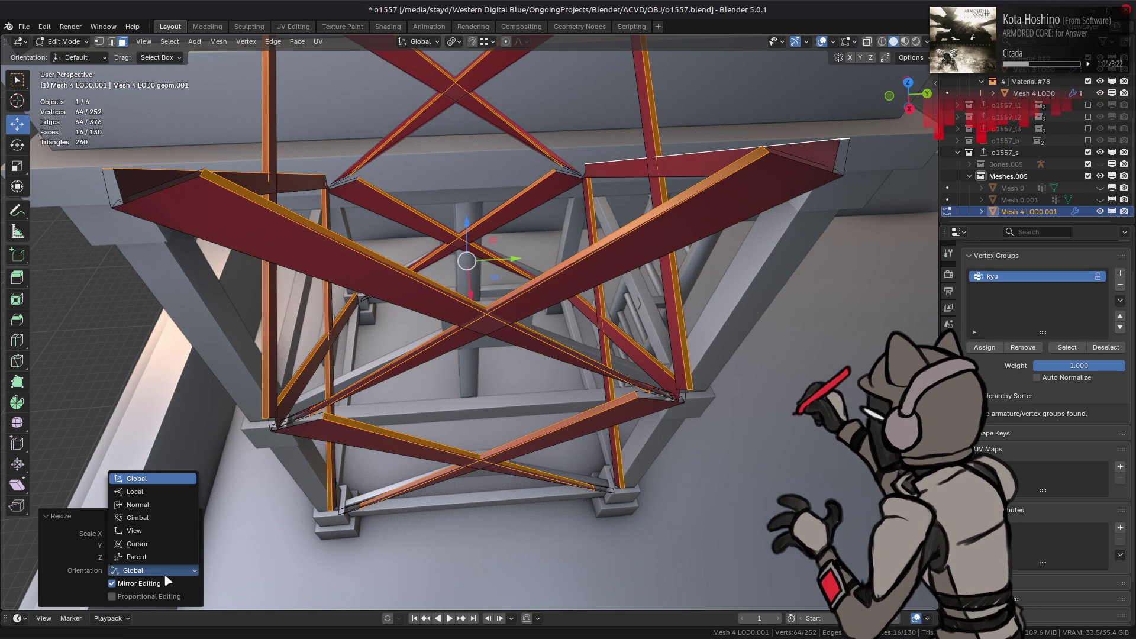
left_click(155, 504)
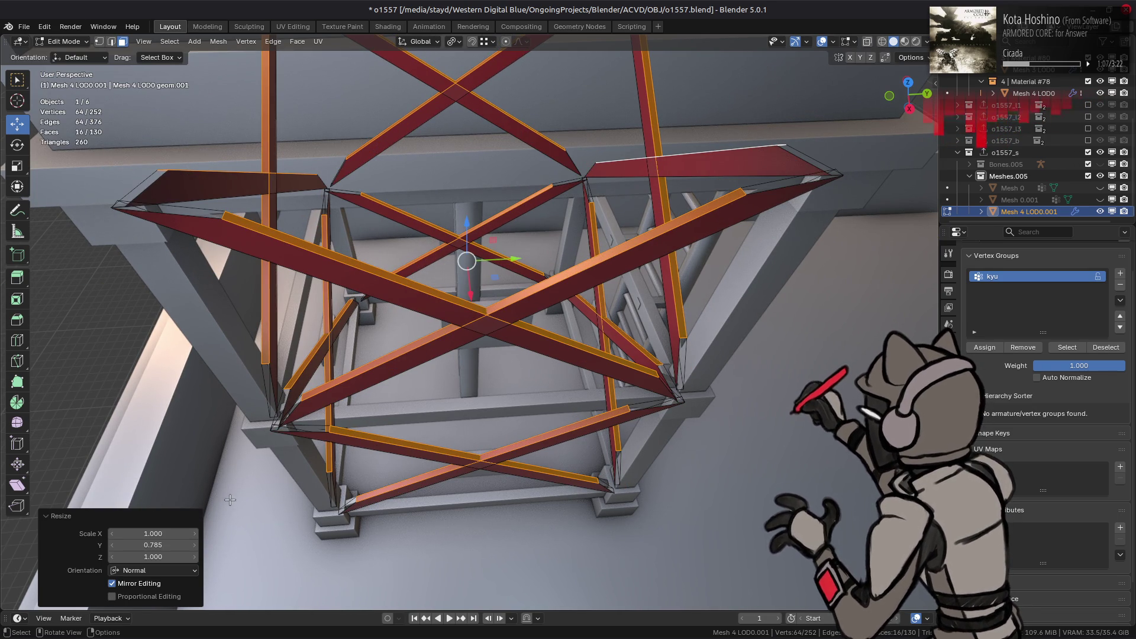
left_click_drag(163, 545, 119, 533)
left_click(152, 544)
type("1")
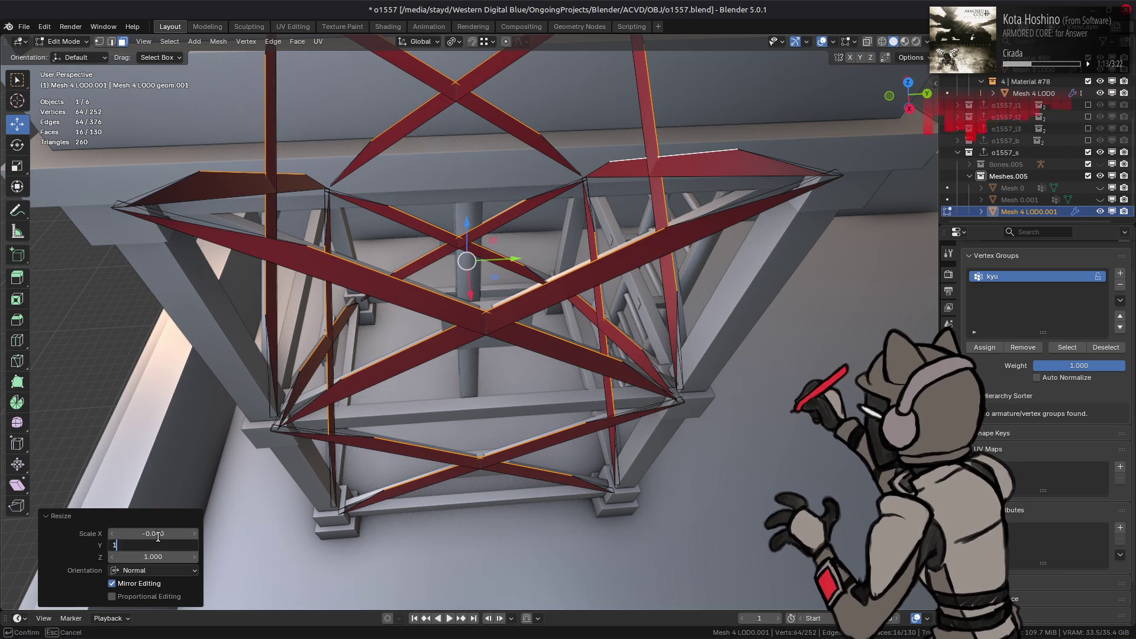
left_click(161, 534)
key("Return")
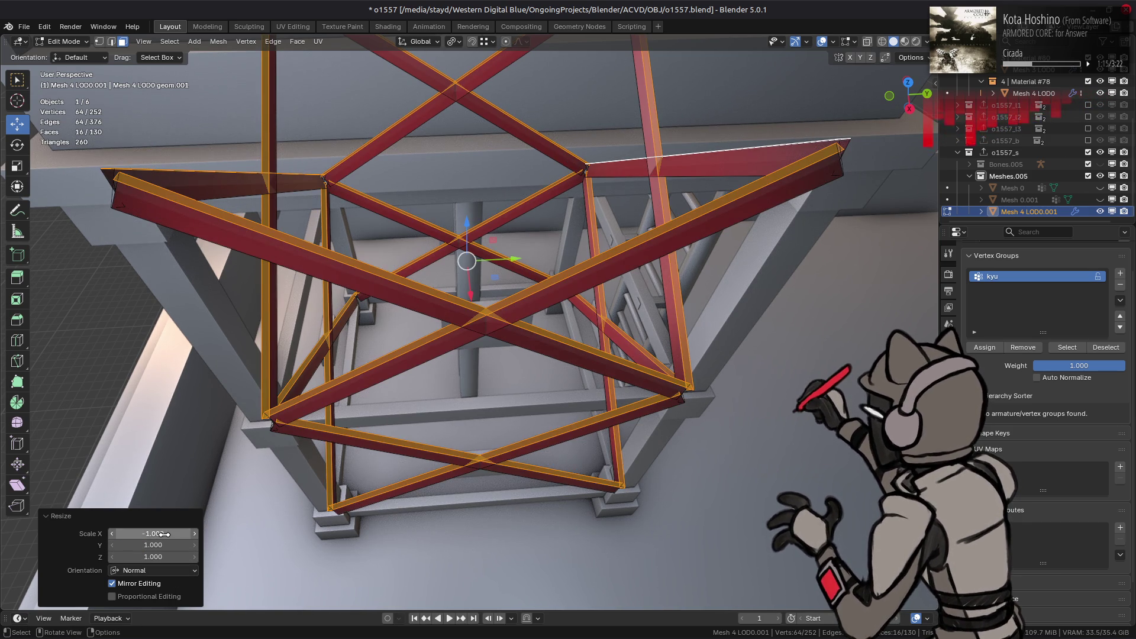
mouse_move(431, 405)
middle_mouse_down()
mouse_move(396, 337)
mouse_move(453, 268)
mouse_move(565, 255)
middle_mouse_up()
left_click(456, 250)
Select the crossing braces and beam faces, picking whole linked braces with L
key("ctrl+l")
key("l")
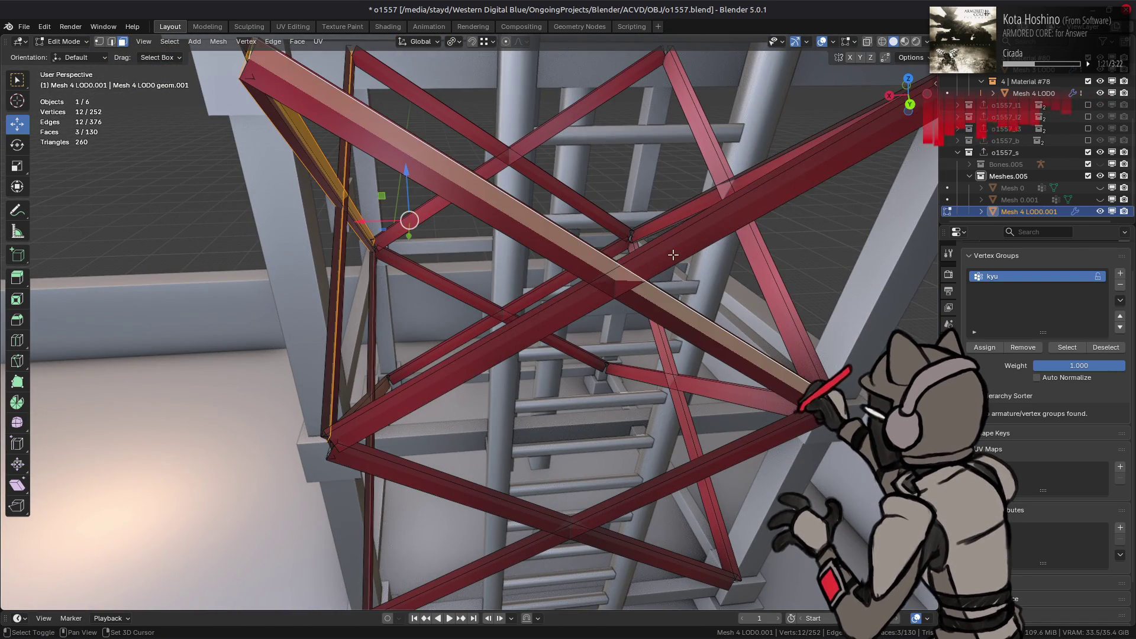
key("l")
key("shift+l")
key("shift+l")
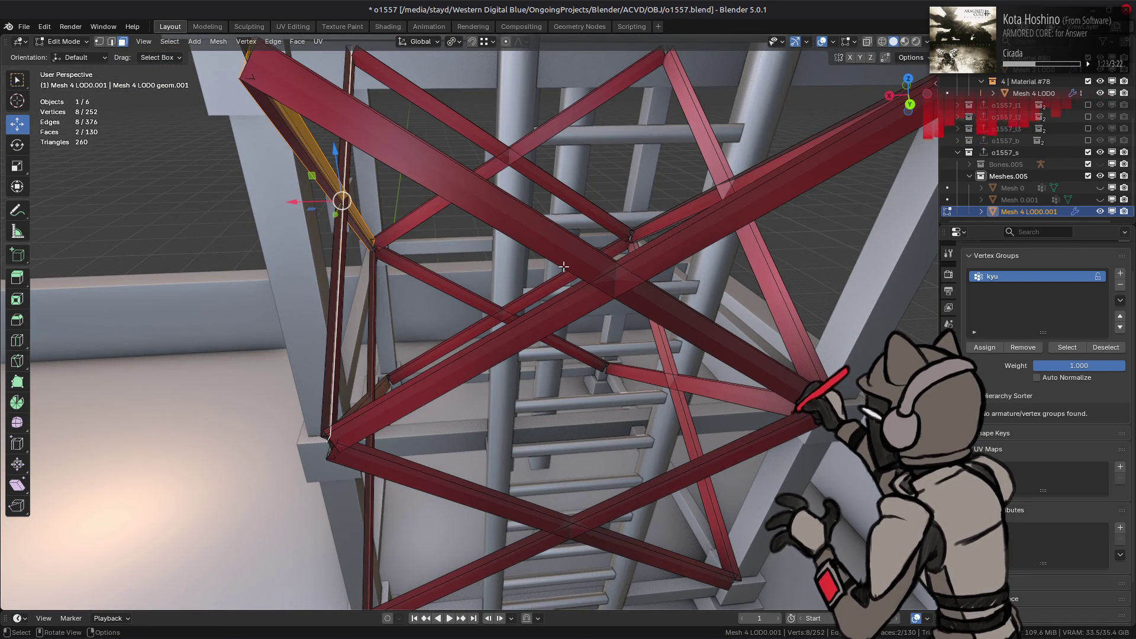
middle_click_drag(565, 264, 509, 331)
left_click(520, 438)
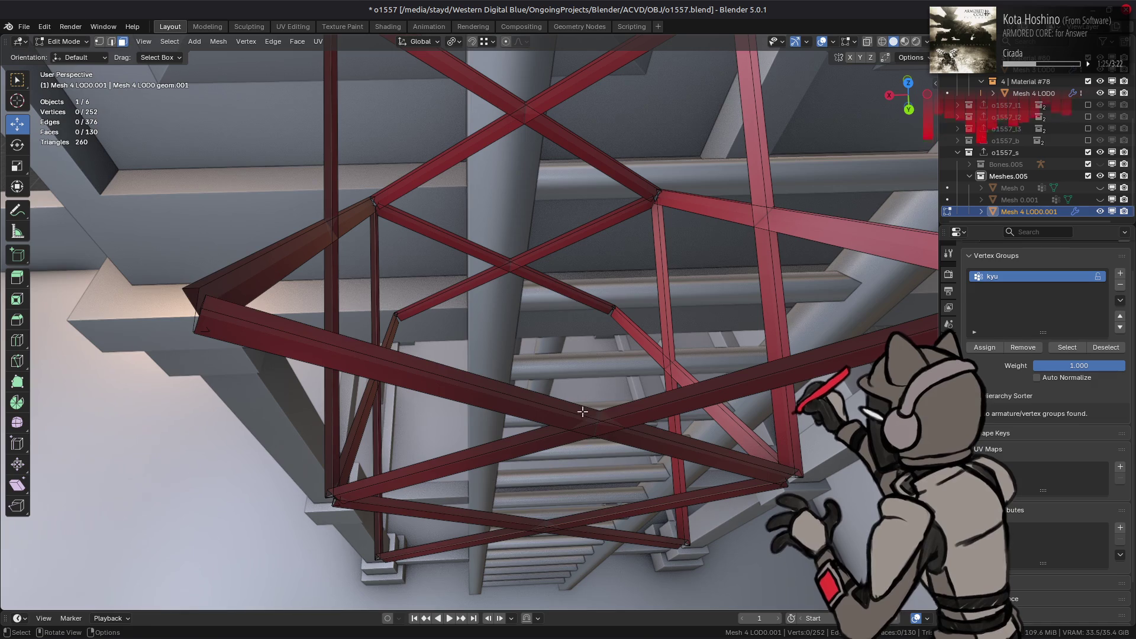
key("l")
mouse_move(472, 370)
middle_mouse_down()
mouse_move(414, 355)
mouse_move(734, 261)
middle_mouse_up()
left_click(734, 261, "shift")
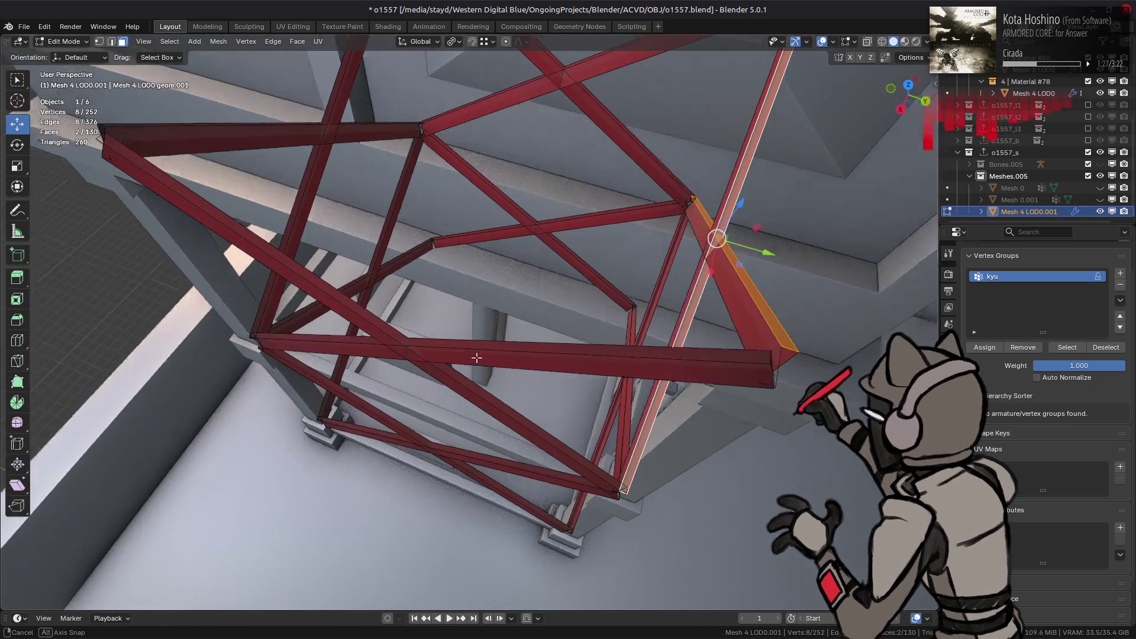
left_click(369, 322, "shift")
middle_click_drag(369, 323, 439, 261)
left_click(568, 266, "shift")
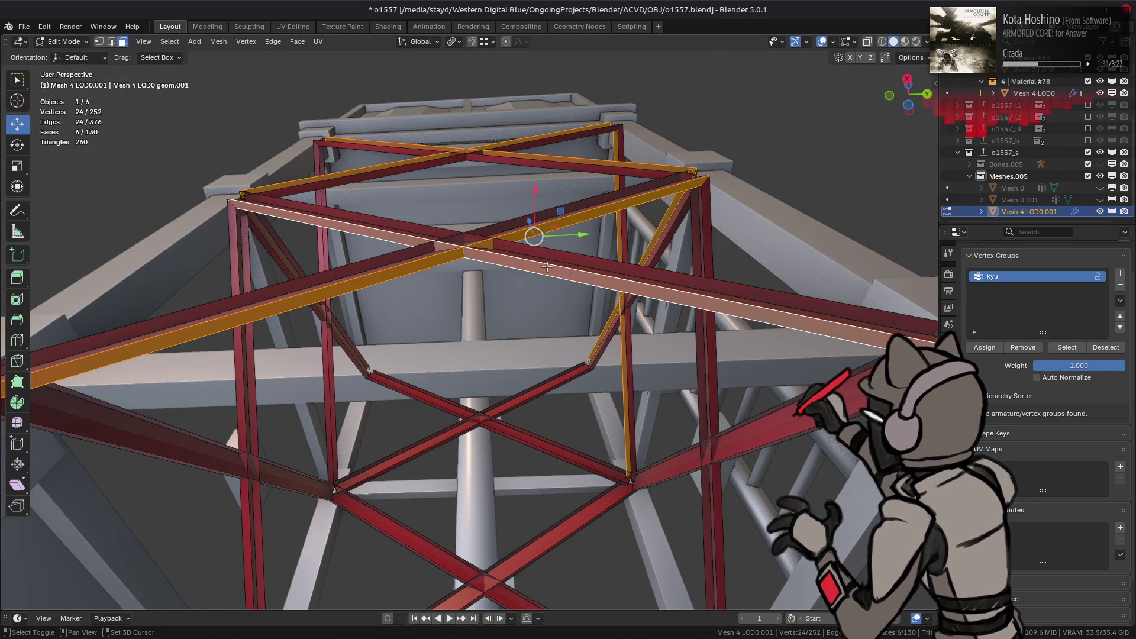
mouse_move(594, 276)
middle_mouse_down()
mouse_move(458, 275)
mouse_move(523, 227)
middle_mouse_up()
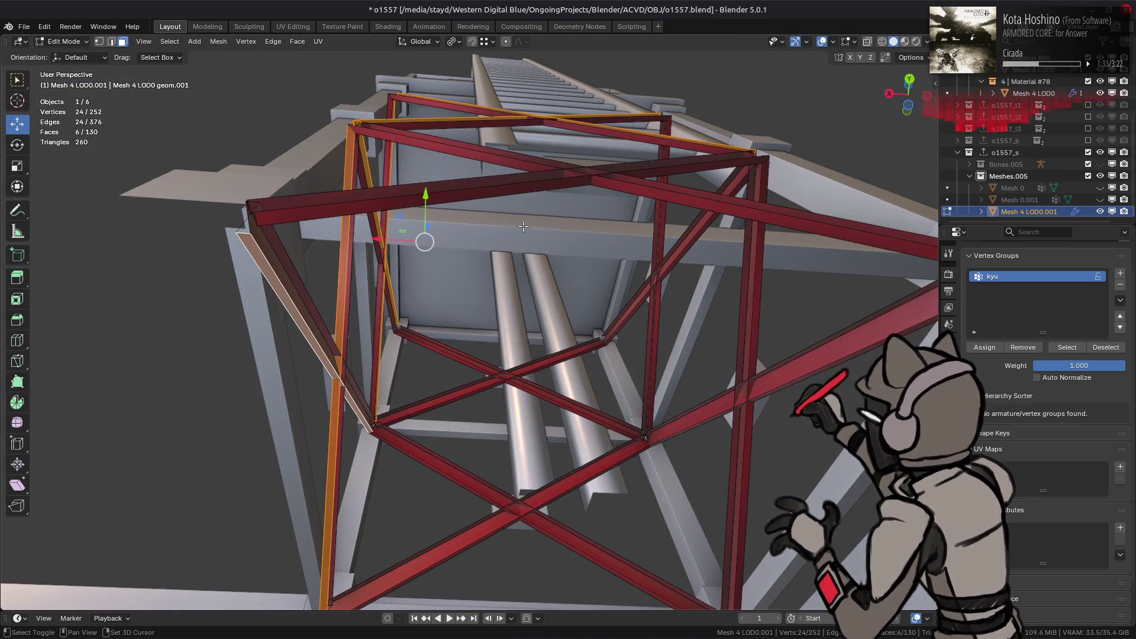
left_click(551, 188, "shift")
left_click(615, 188, "shift")
Extend the selection by similar normal and delete the 32 redundant brace faces
key("q")
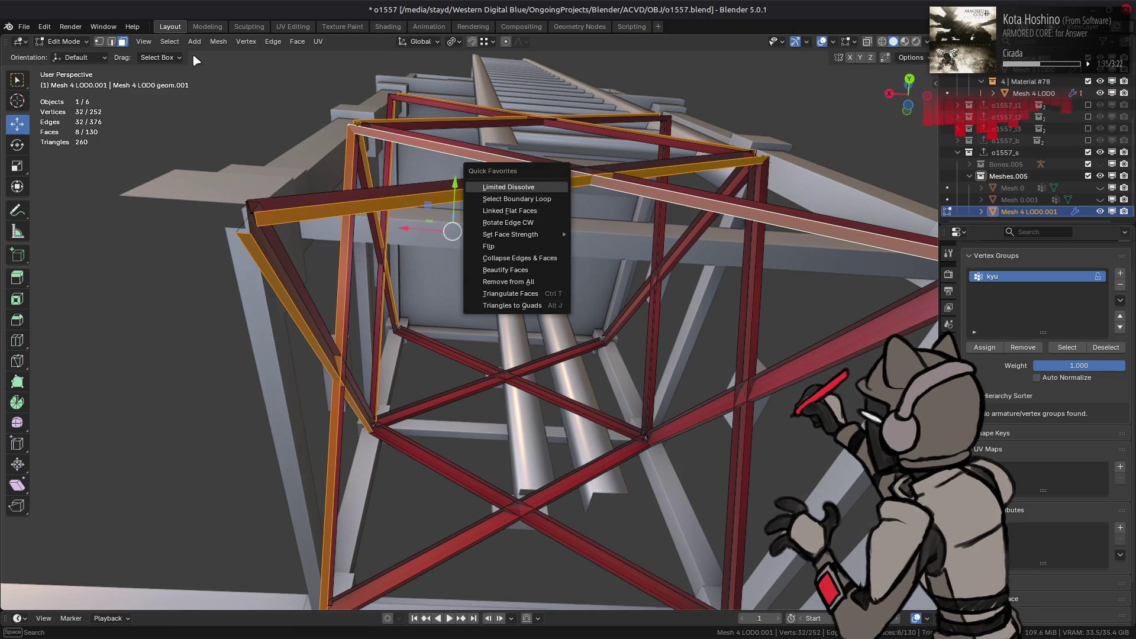
left_click(219, 41)
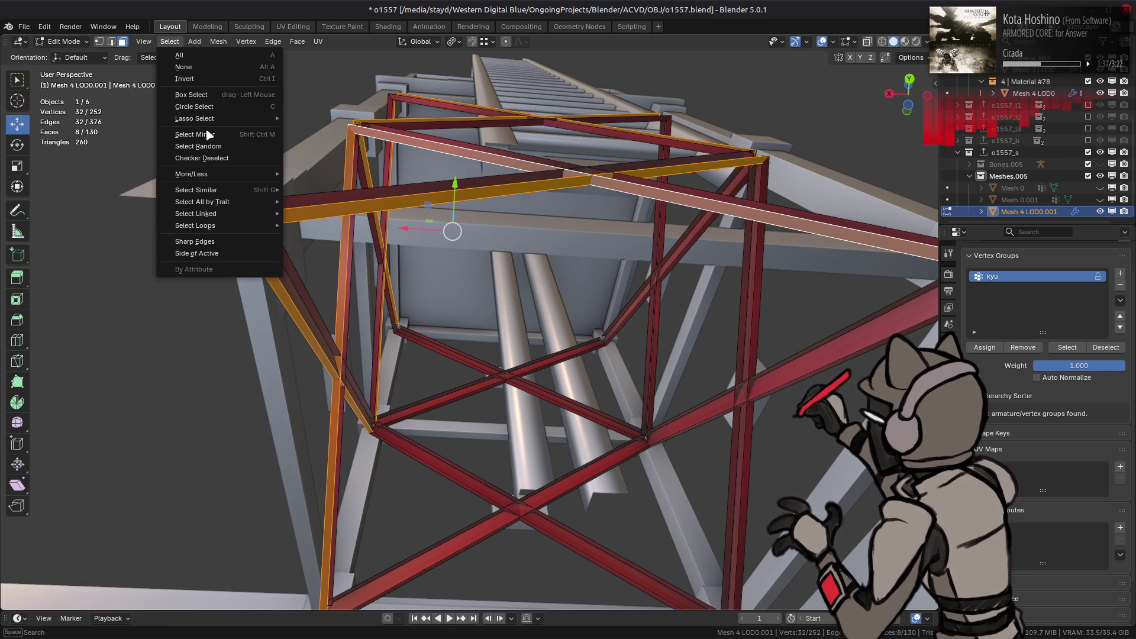
mouse_move(207, 190)
left_click(338, 245)
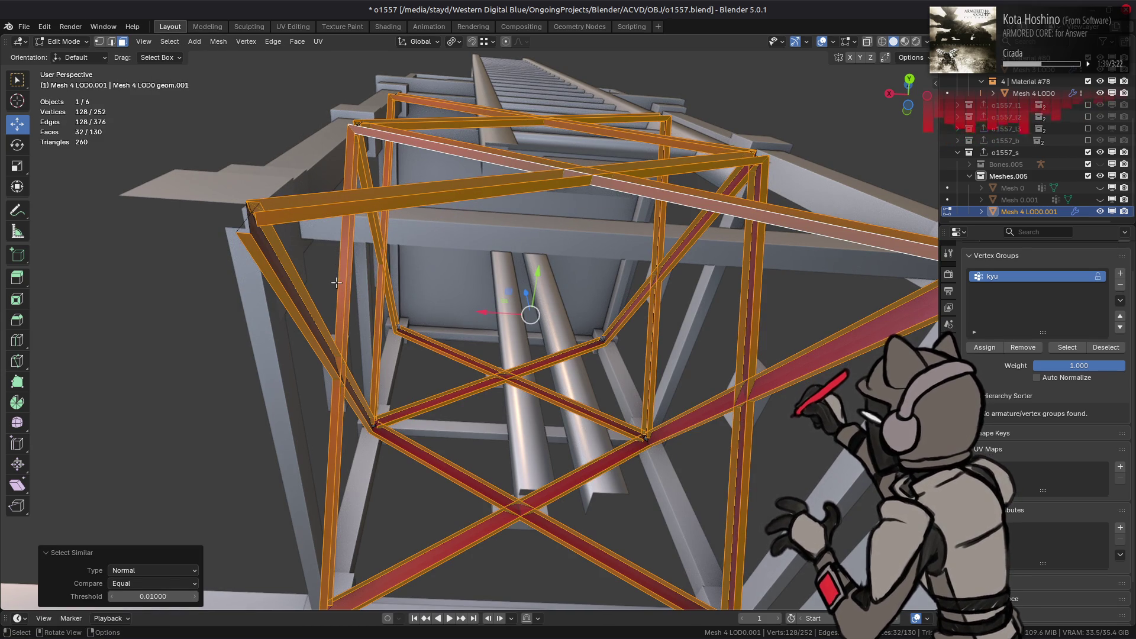
mouse_move(333, 302)
middle_mouse_down()
mouse_move(308, 307)
mouse_move(448, 331)
mouse_move(454, 321)
middle_mouse_up()
right_click(307, 307)
left_click(305, 573)
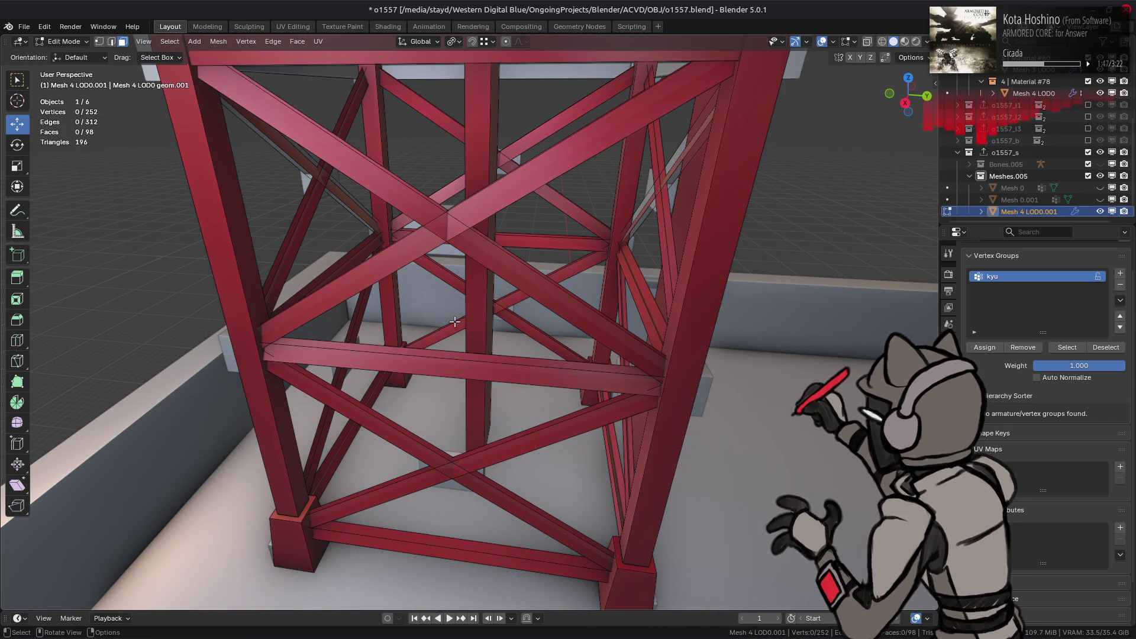
Reveal the hidden geometry and return to Object Mode
scroll(464, 312, "down", 2)
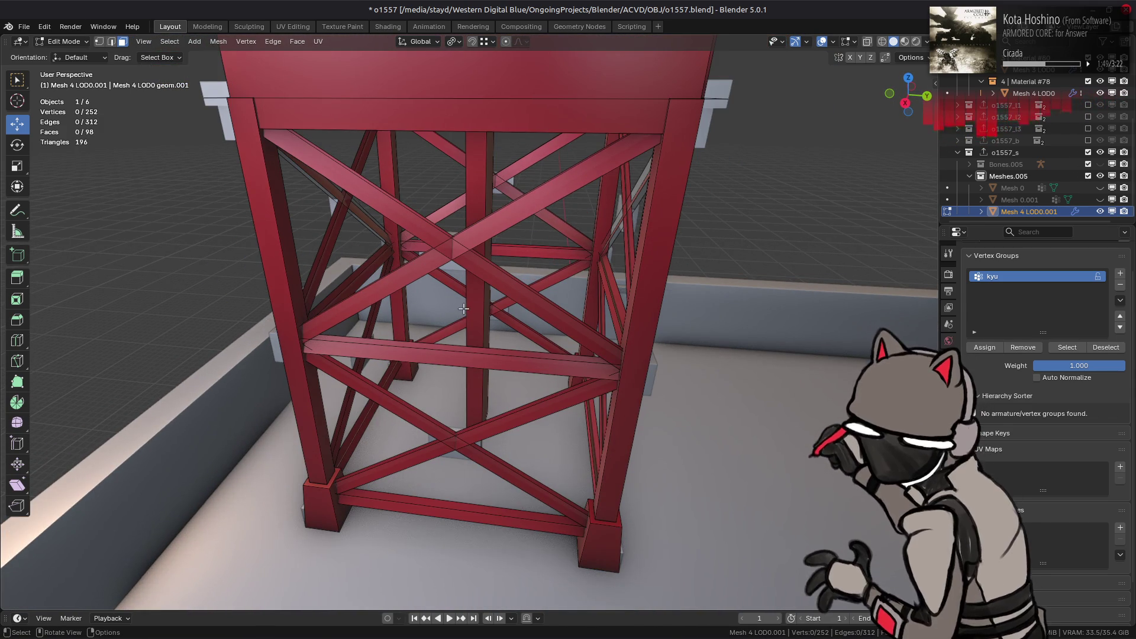
mouse_move(463, 308)
middle_mouse_down()
mouse_move(576, 318)
mouse_move(513, 305)
middle_mouse_up()
scroll(518, 296, "down", 4)
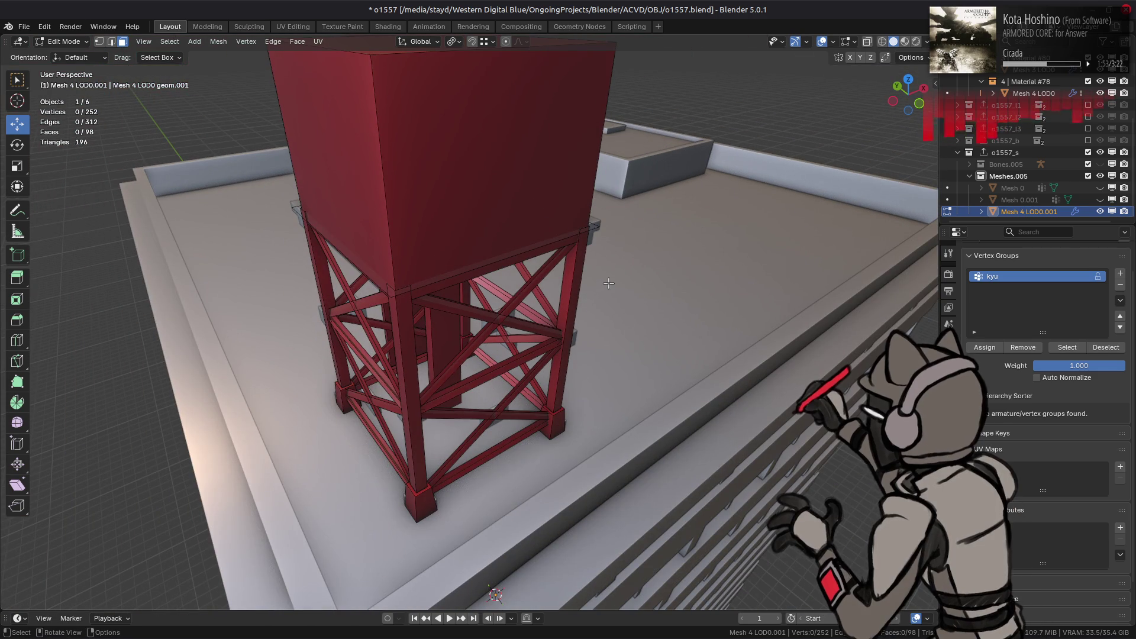
scroll(87, 151, "down", 4)
mouse_move(89, 151)
middle_mouse_down()
mouse_move(229, 153)
mouse_move(213, 219)
middle_mouse_up()
key("alt+h")
middle_click_drag(459, 332, 280, 306)
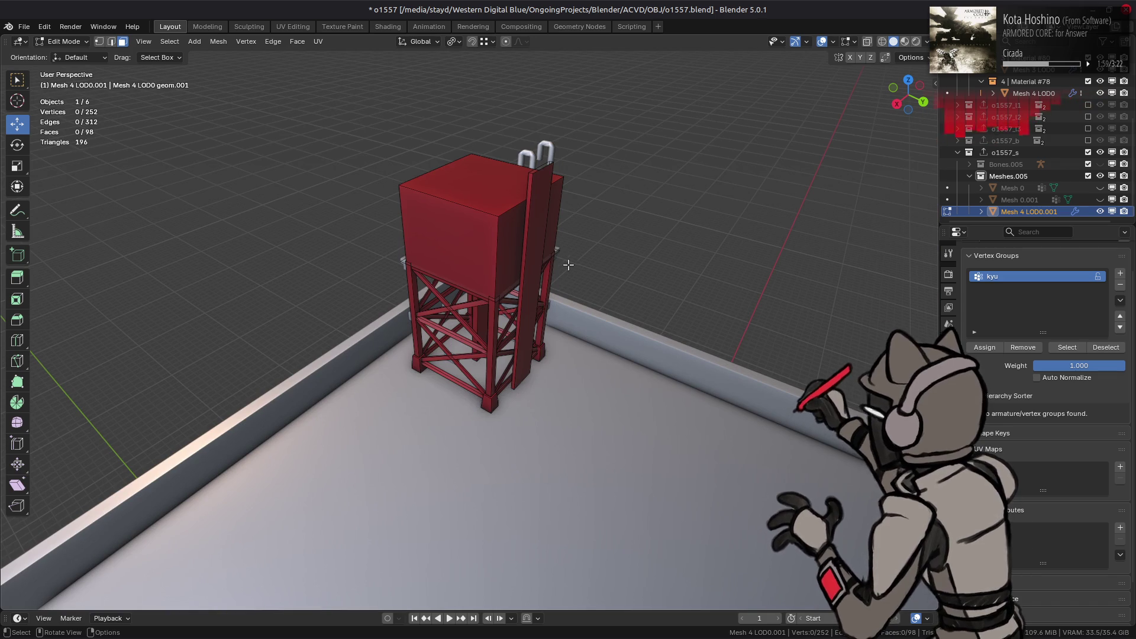
key("Tab")
Unhide the building mesh Mesh 0.001 in the outliner and check it alongside the tower
left_click(1101, 200)
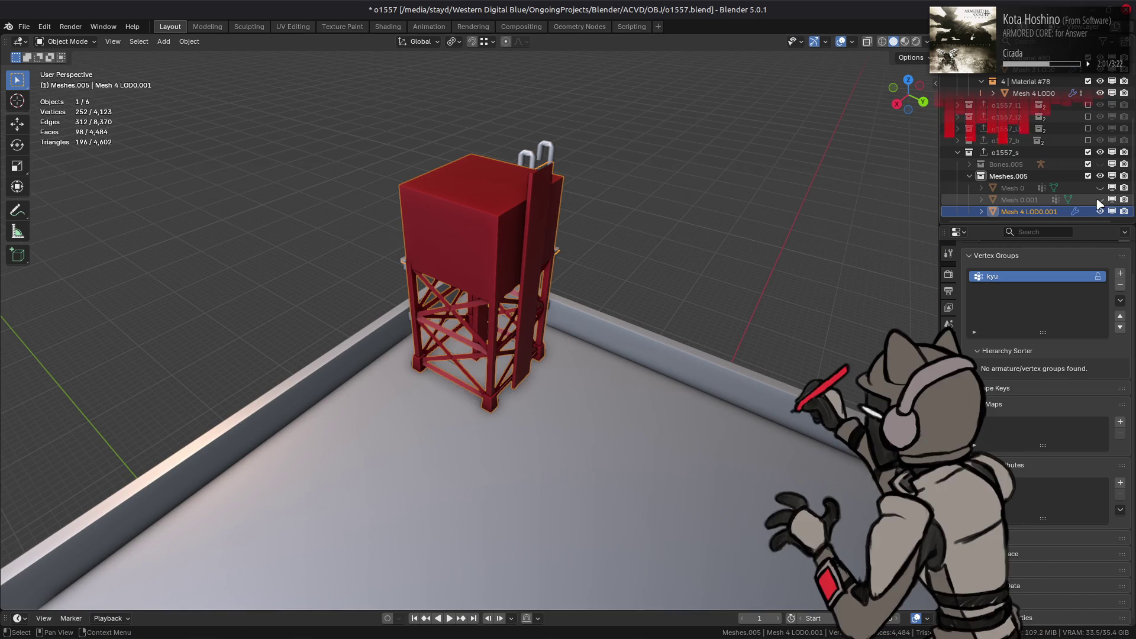
left_click(1029, 202)
left_click(1027, 212, "shift")
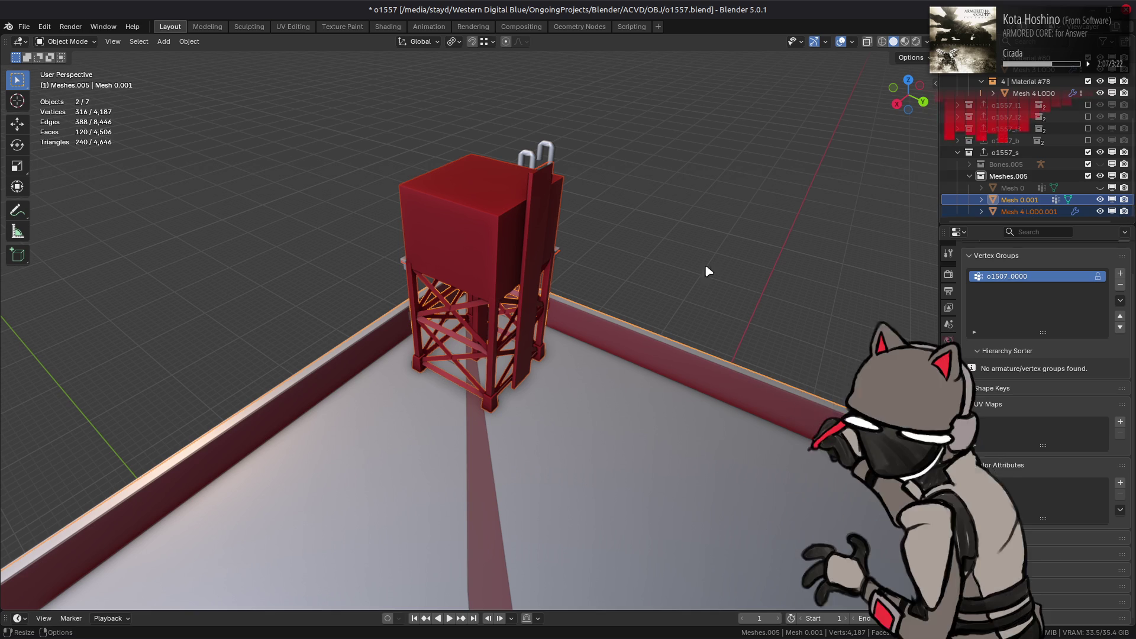
scroll(514, 270, "up", 4)
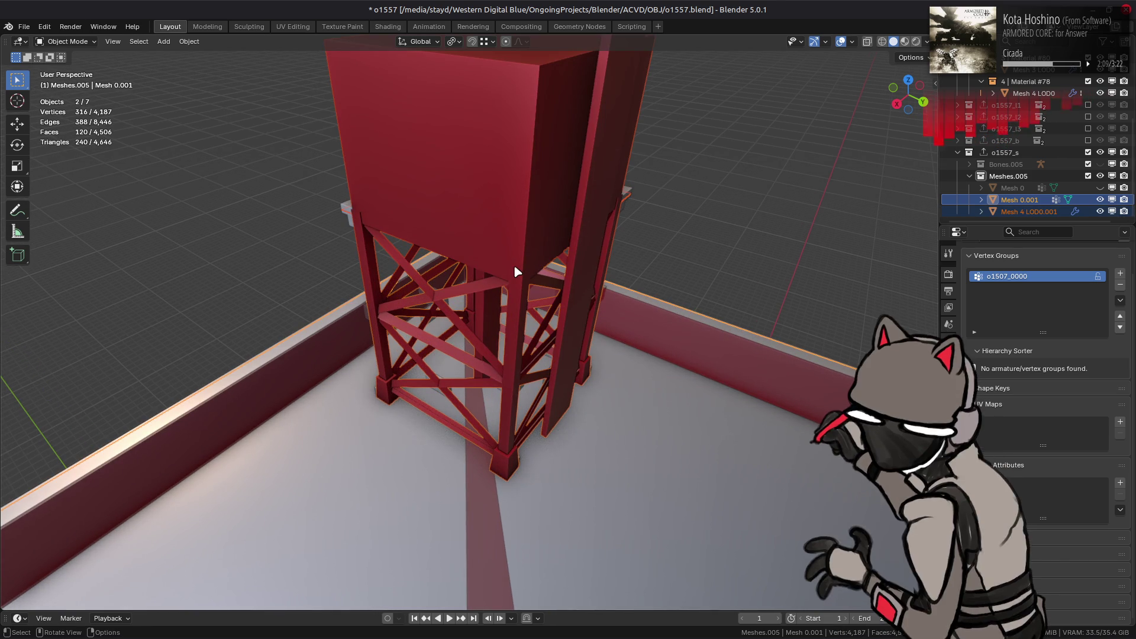
scroll(515, 269, "down", 5)
mouse_move(520, 293)
middle_mouse_down()
mouse_move(527, 382)
mouse_move(534, 271)
middle_mouse_up()
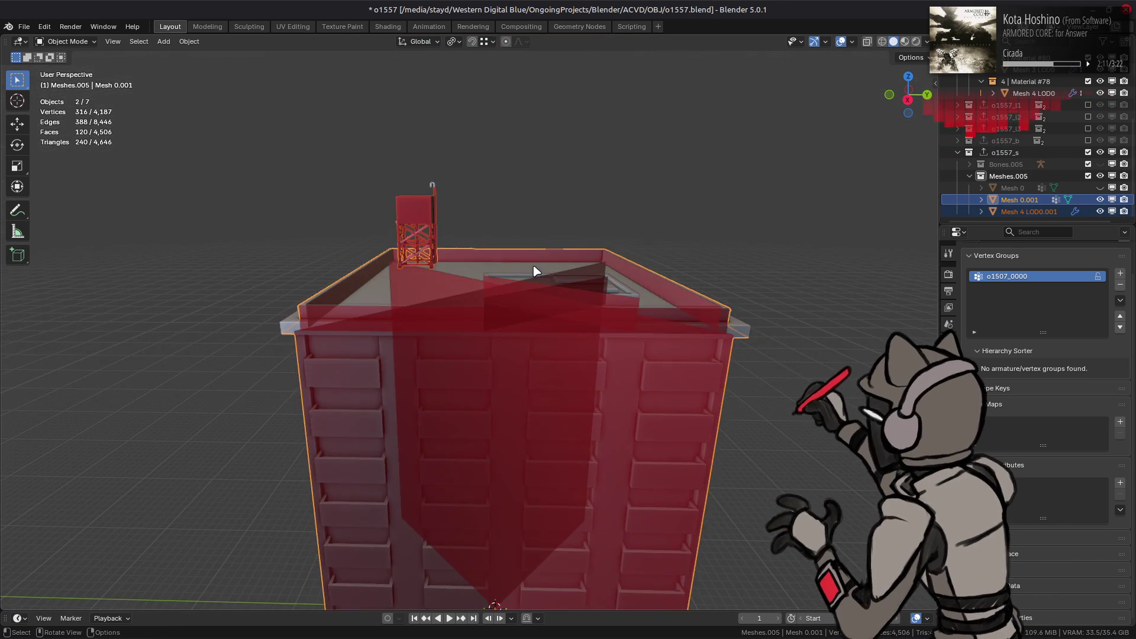
key("alt+a")
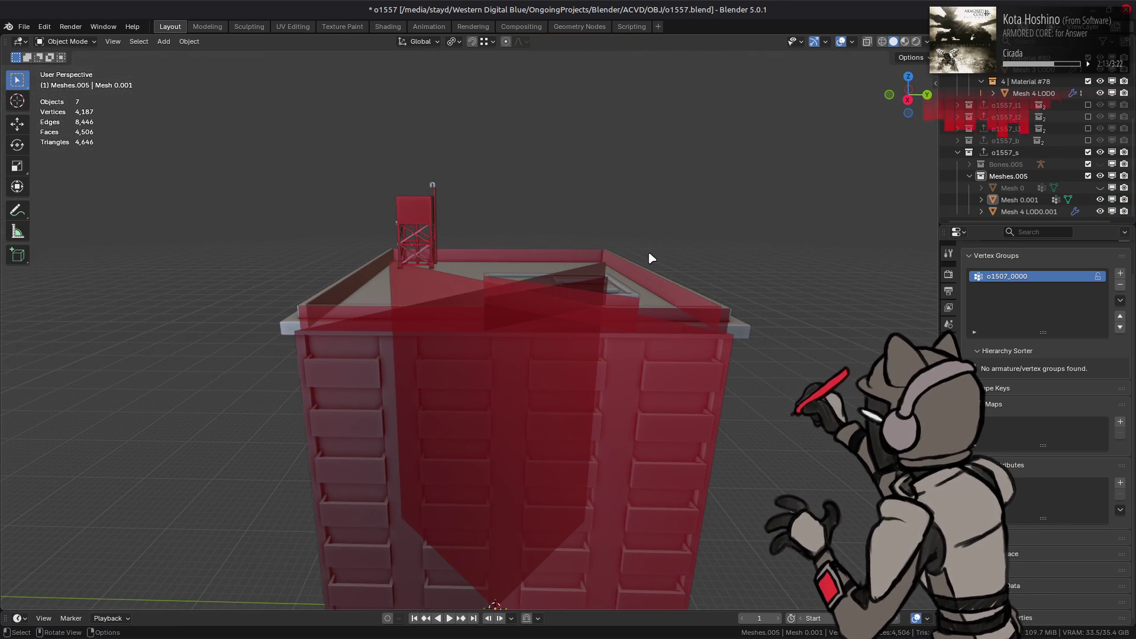
Remove the WeightedNormal modifier from the tower object Mesh 4 LOD0.001
left_click(1030, 211)
left_click(948, 396)
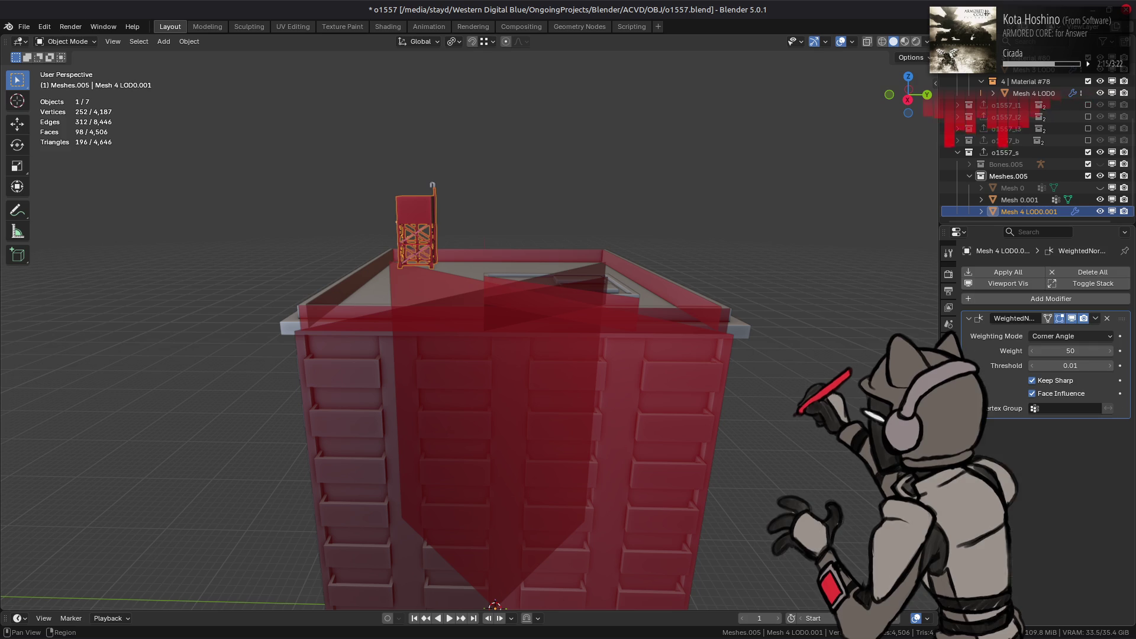
left_click(1107, 318)
scroll(596, 235, "up", 5)
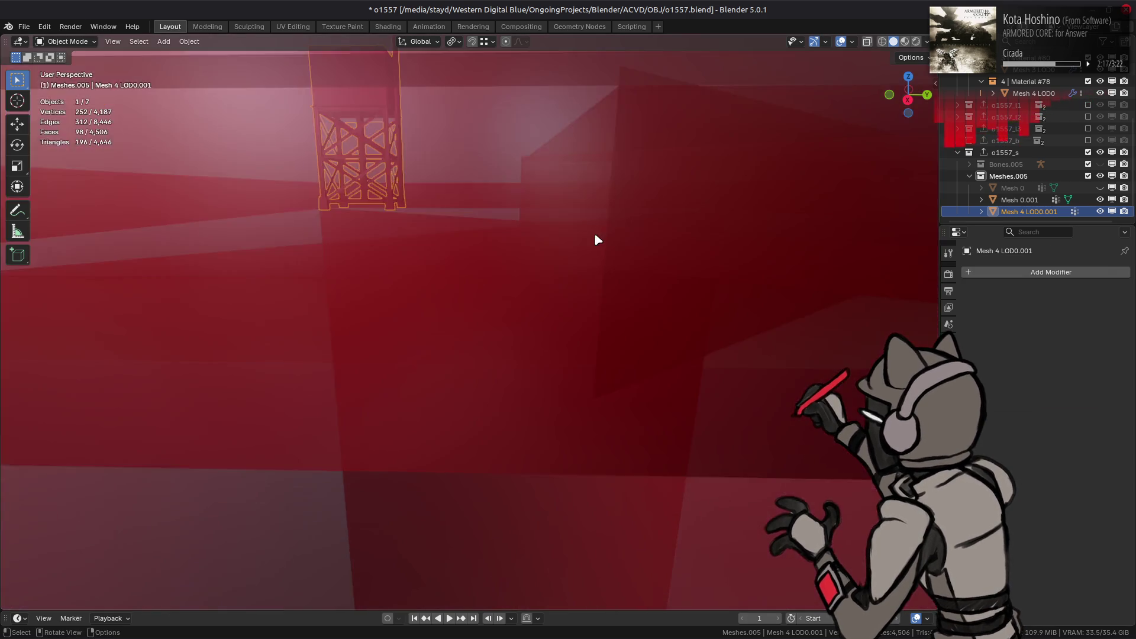
scroll(594, 232, "down", 10)
scroll(676, 411, "up", 3)
mouse_move(637, 377)
middle_mouse_down()
mouse_move(573, 385)
mouse_move(554, 403)
middle_mouse_up()
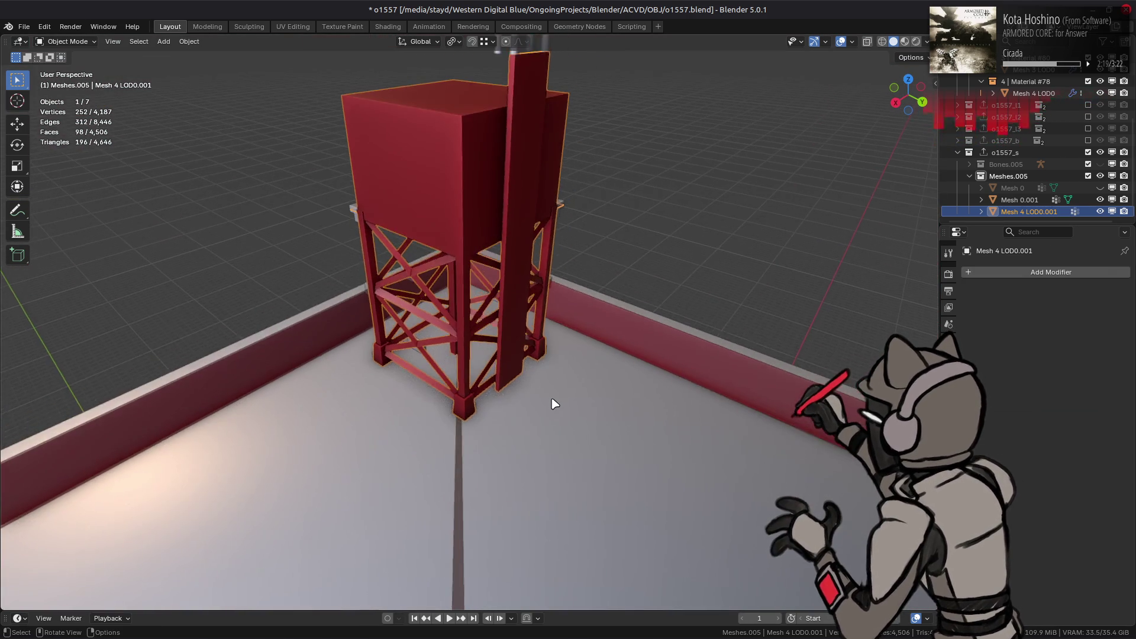
scroll(555, 403, "up", 3)
Save the file as o1557.blend and reselect the tower
key("alt+a")
key("ctrl+s")
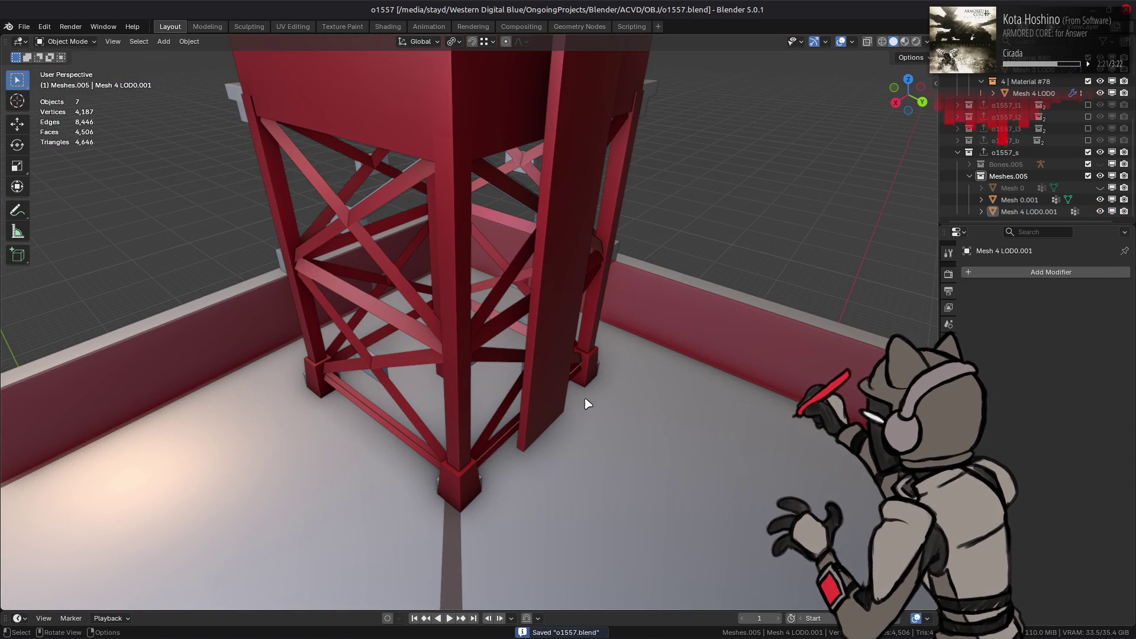
left_click(559, 418)
Delete the three stray faces at the tower's pillar foot
key("Tab")
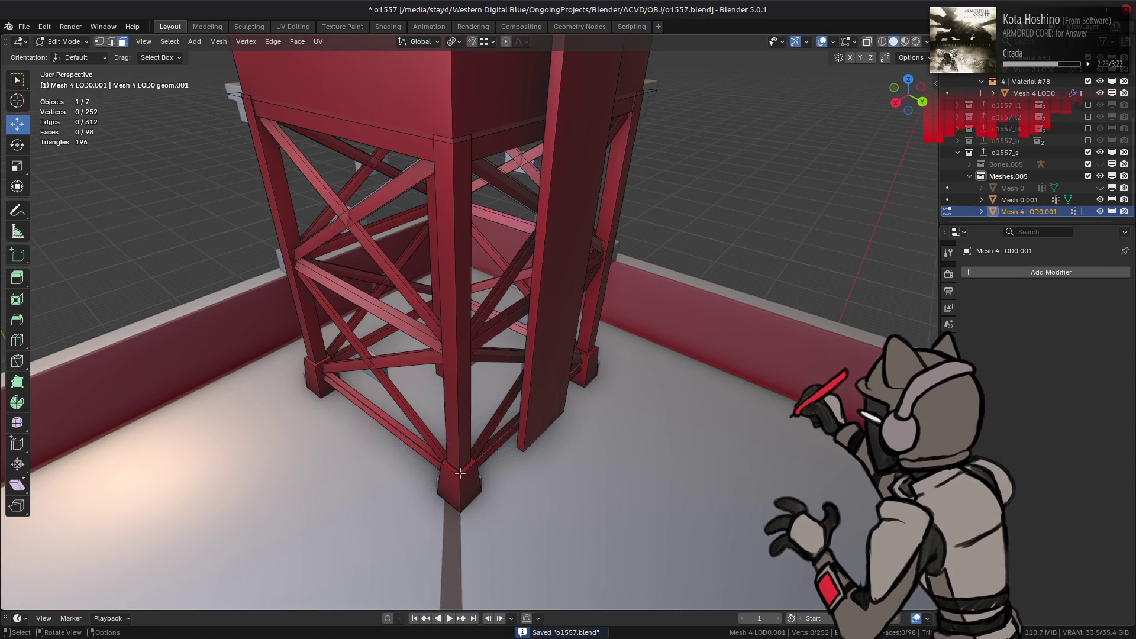
left_click(457, 470)
mouse_move(456, 469)
middle_mouse_down()
mouse_move(462, 450)
mouse_move(540, 472)
middle_mouse_up()
left_click(432, 447, "shift")
left_click(560, 534, "shift")
mouse_move(560, 534)
middle_mouse_down()
mouse_move(540, 463)
mouse_move(638, 543)
middle_mouse_up()
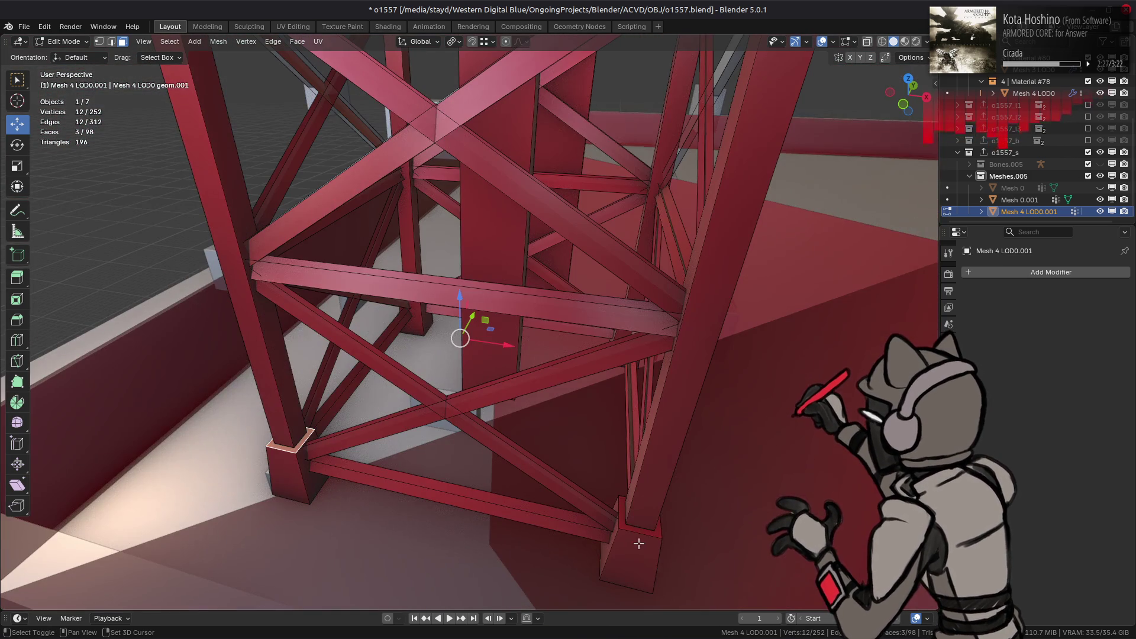
right_click(469, 464)
left_click(469, 461)
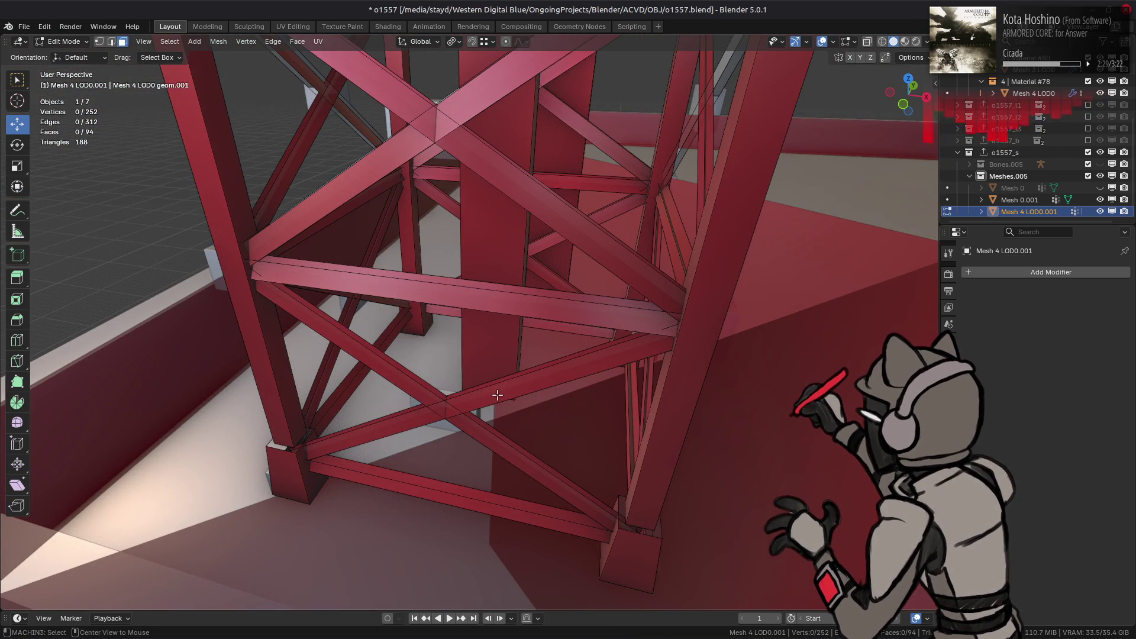
middle_click_drag(469, 460, 512, 338)
Move the tall panel's edge loops 1.244 m down along Z, snapped to the pillar base
scroll(518, 385, "up", 3)
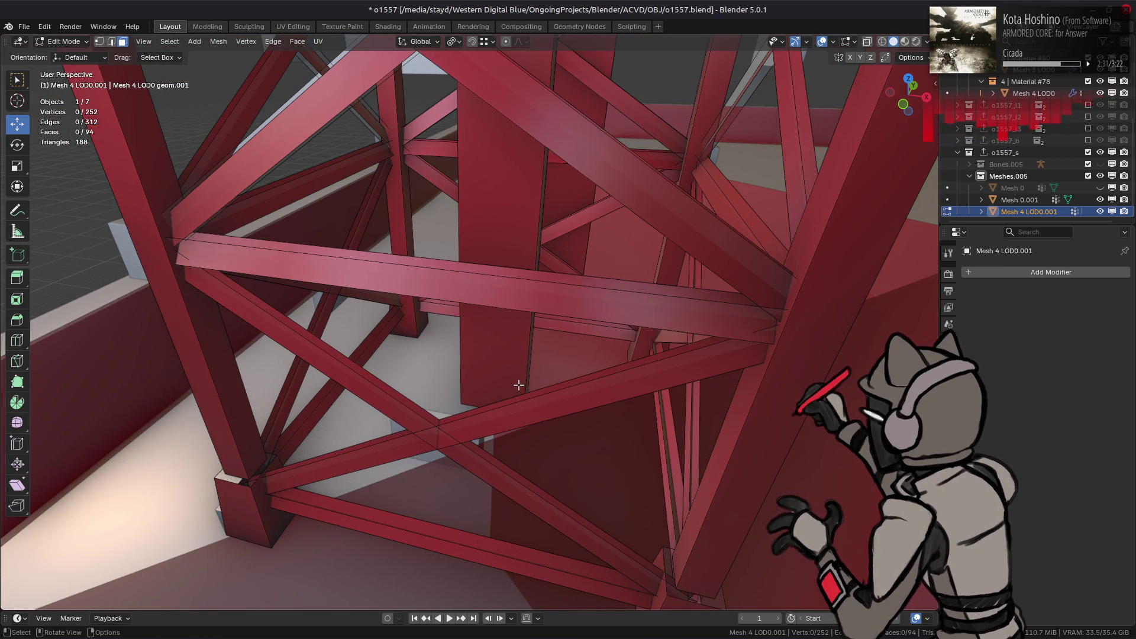
middle_click_drag(541, 411, 704, 507)
key("2")
left_click(707, 508, "alt")
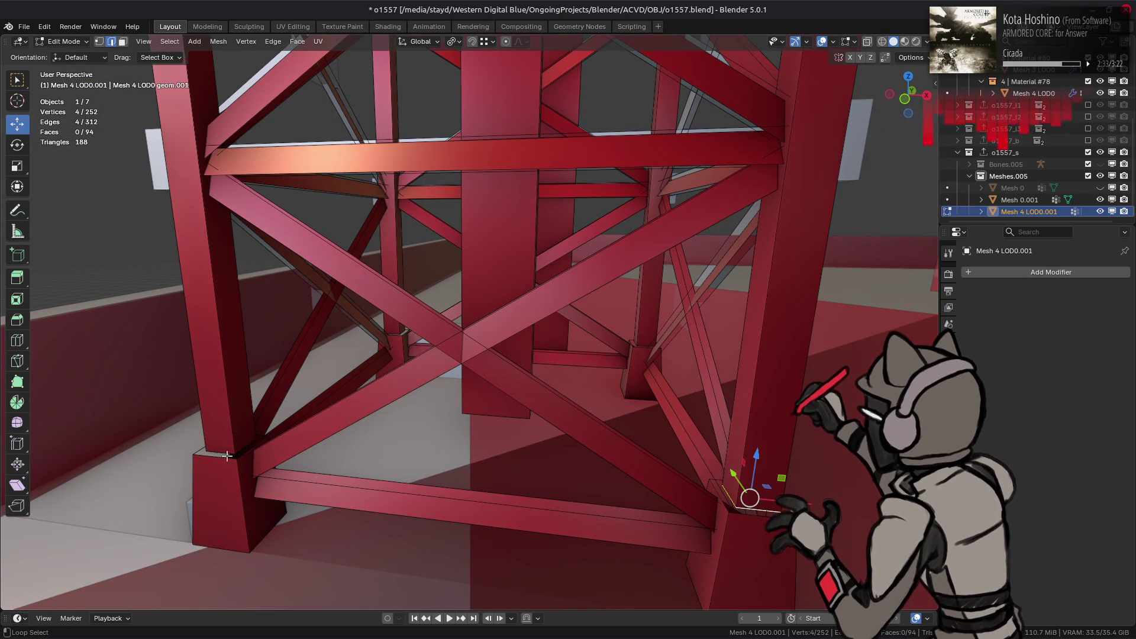
mouse_move(520, 460)
middle_mouse_down()
mouse_move(515, 444)
mouse_move(689, 436)
middle_mouse_up()
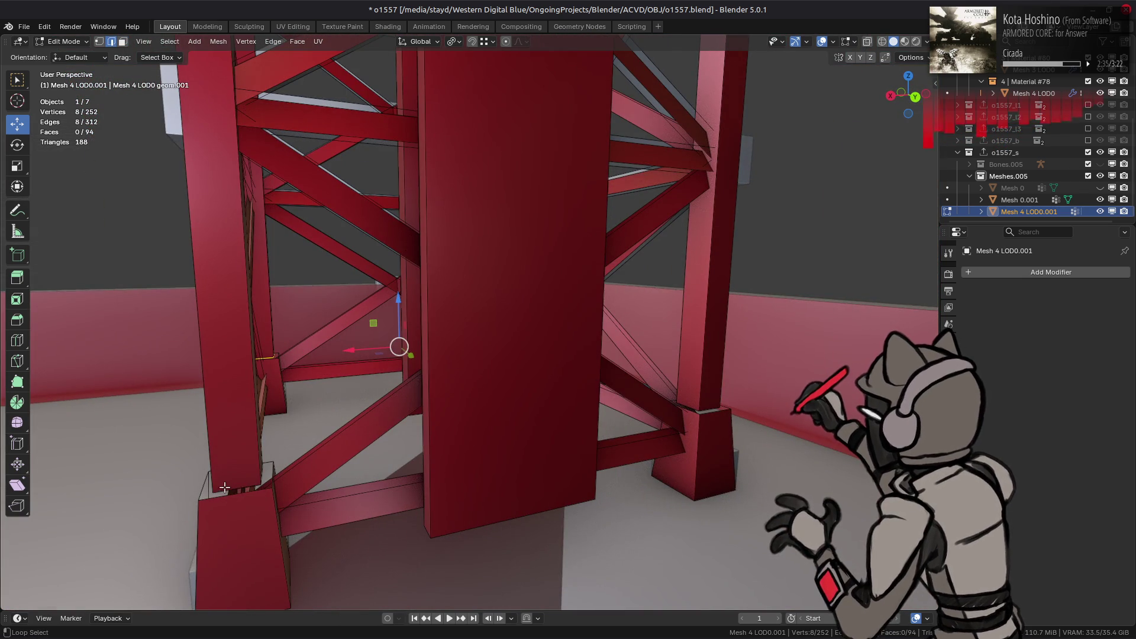
left_click(690, 436, "alt+shift")
left_click(436, 367, "alt+shift")
key("g")
key("z")
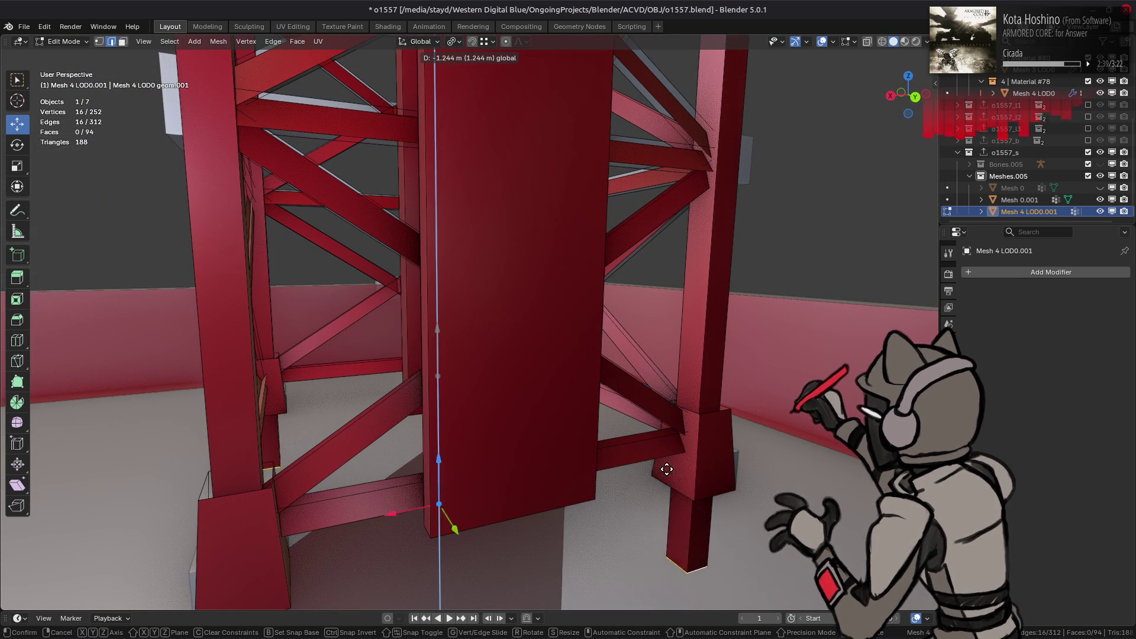
key("ctrl")
left_click(694, 498)
Return to Object Mode and review the cleaned-up tower and its viewport overlays
mouse_move(438, 431)
middle_mouse_down()
mouse_move(436, 353)
mouse_move(461, 324)
mouse_move(515, 376)
middle_mouse_up()
scroll(516, 377, "down", 3)
key("Tab")
scroll(497, 337, "down", 3)
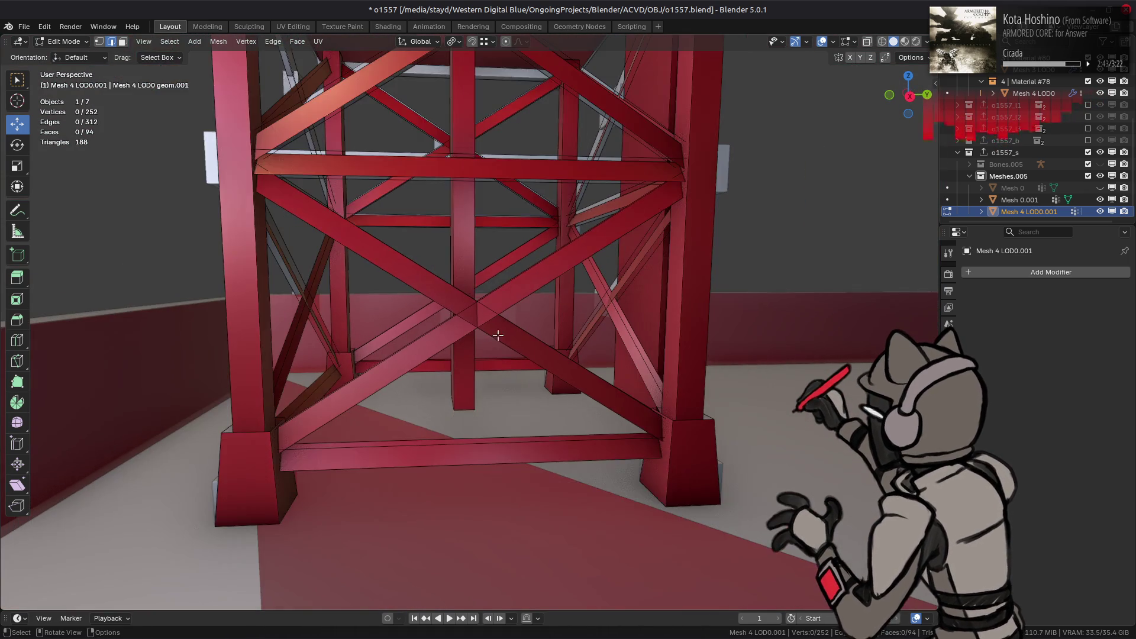
mouse_move(467, 209)
middle_mouse_down()
mouse_move(532, 213)
mouse_move(490, 299)
mouse_move(462, 229)
mouse_move(485, 195)
mouse_move(464, 241)
mouse_move(288, 235)
mouse_move(553, 284)
mouse_move(654, 325)
mouse_move(506, 305)
middle_mouse_up()
scroll(469, 213, "down", 2)
scroll(288, 235, "down", 3)
scroll(505, 304, "up", 4)
left_click(852, 42)
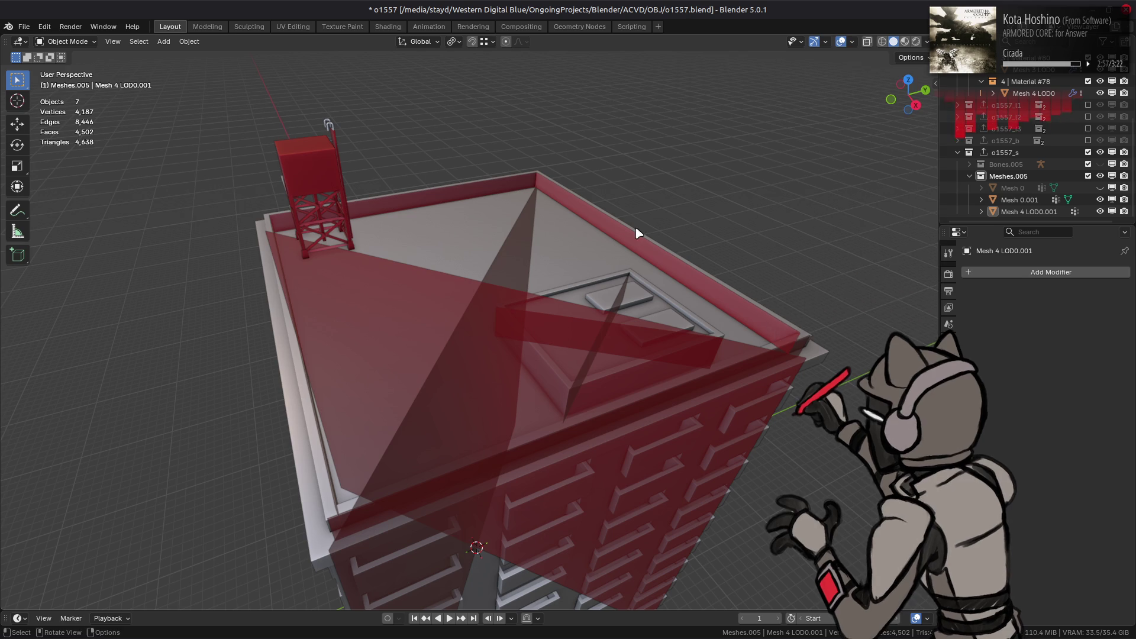
Save the scene to o1557.blend and check the viewport overlay settings
mouse_move(636, 236)
middle_mouse_down()
mouse_move(642, 246)
mouse_move(632, 211)
middle_mouse_up()
key("ctrl+s")
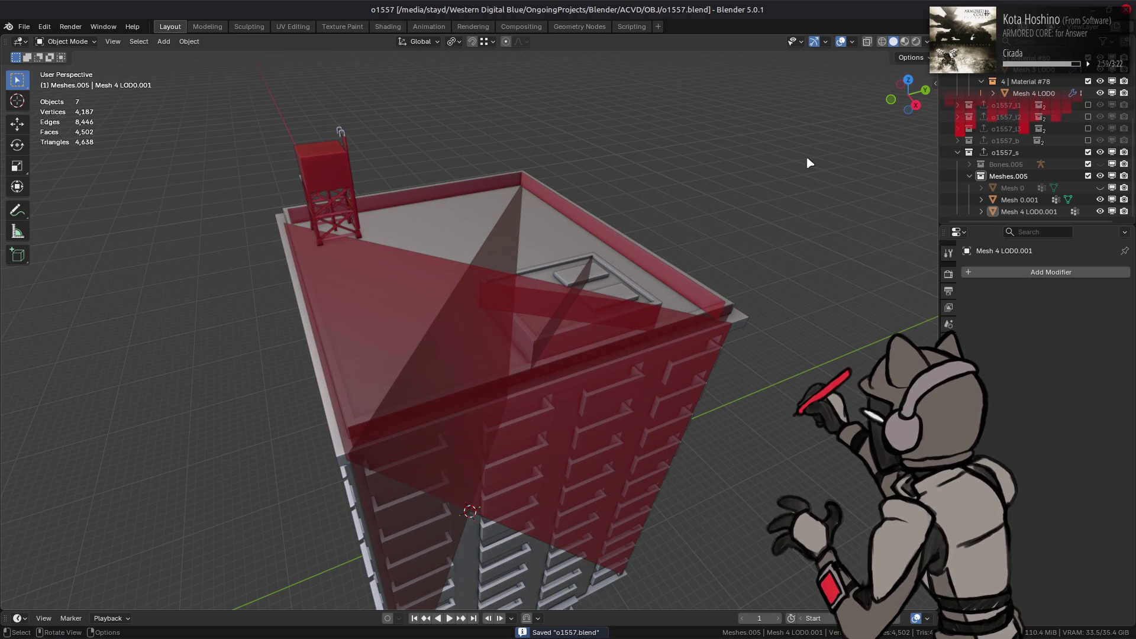
left_click(852, 45)
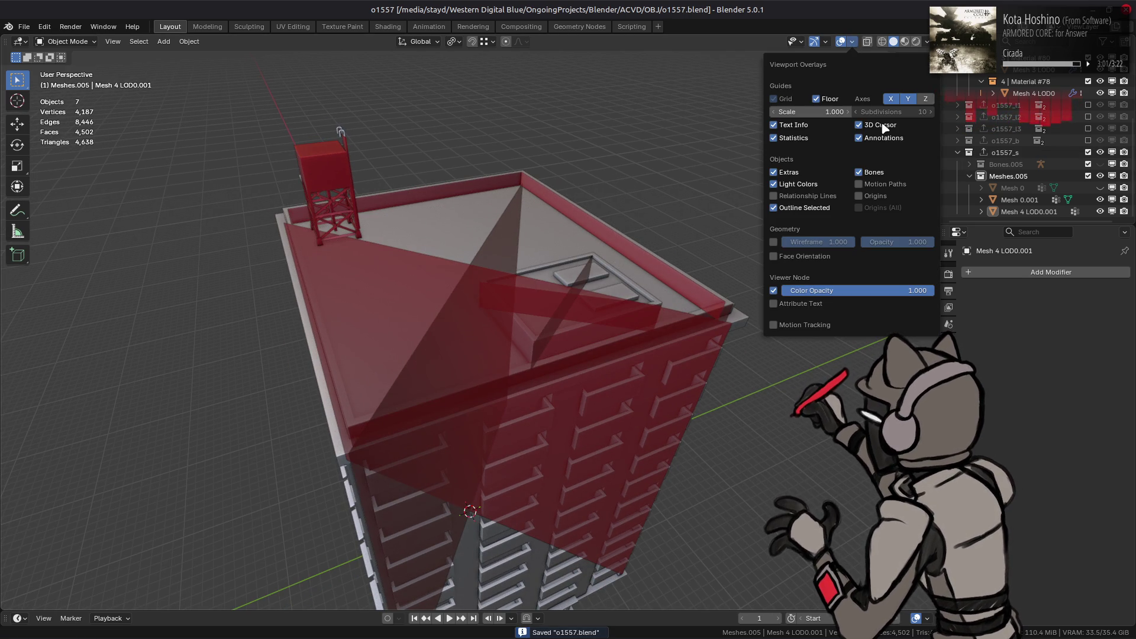
middle_click_drag(664, 216, 654, 239)
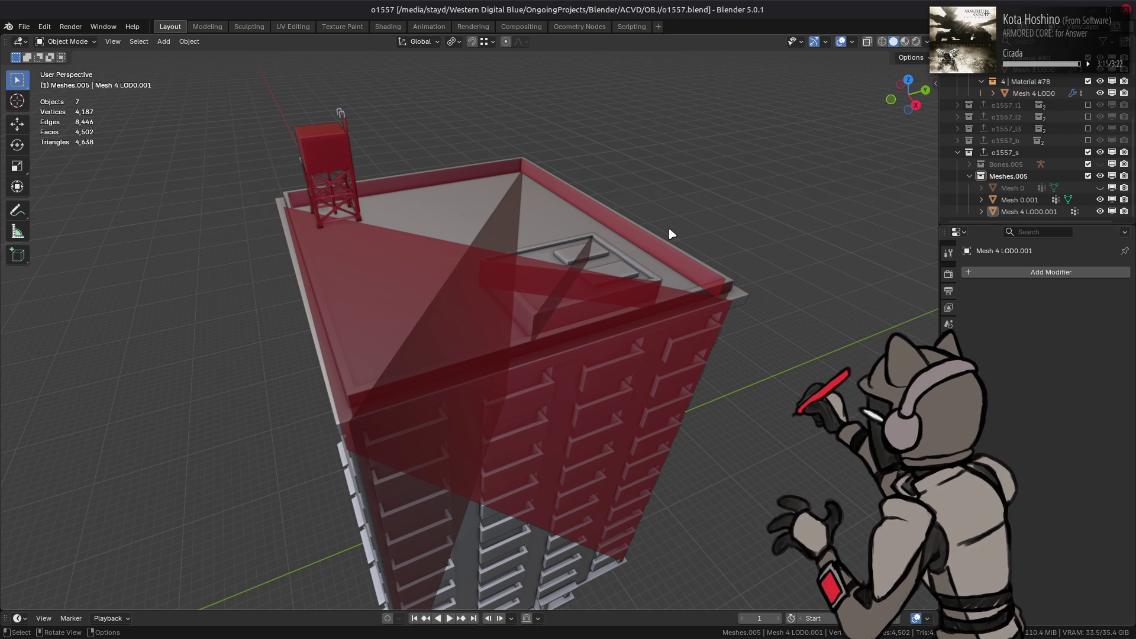
Join the water tower Mesh 4 LOD0.001 into the active Mesh 0.001
left_click(1021, 200)
left_click(1025, 212)
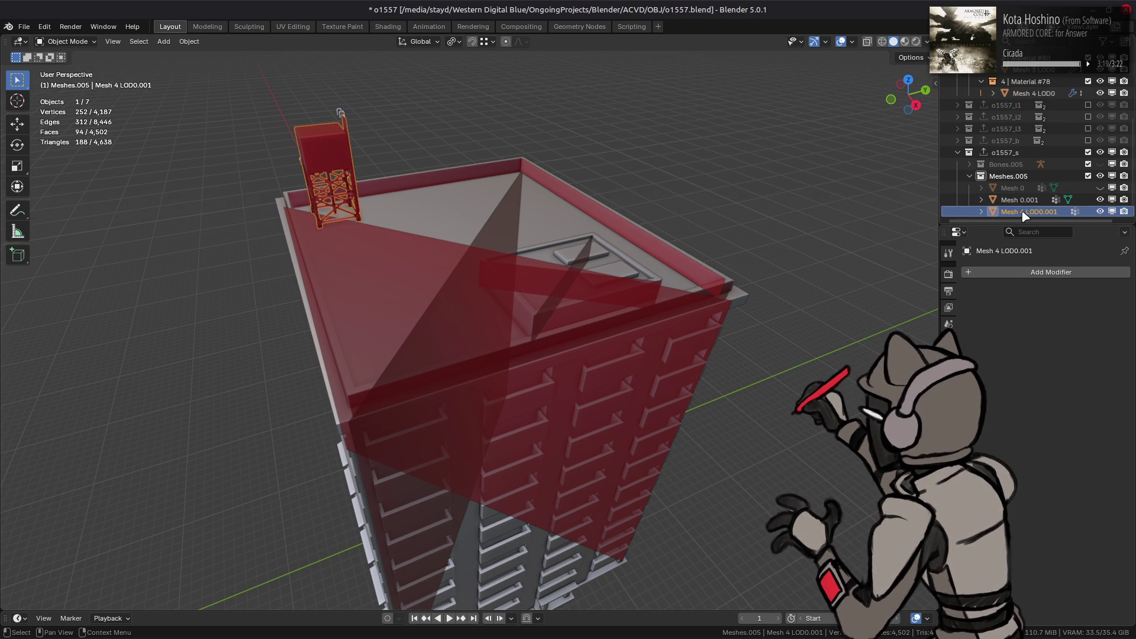
left_click(1019, 200, "ctrl")
right_click(643, 271)
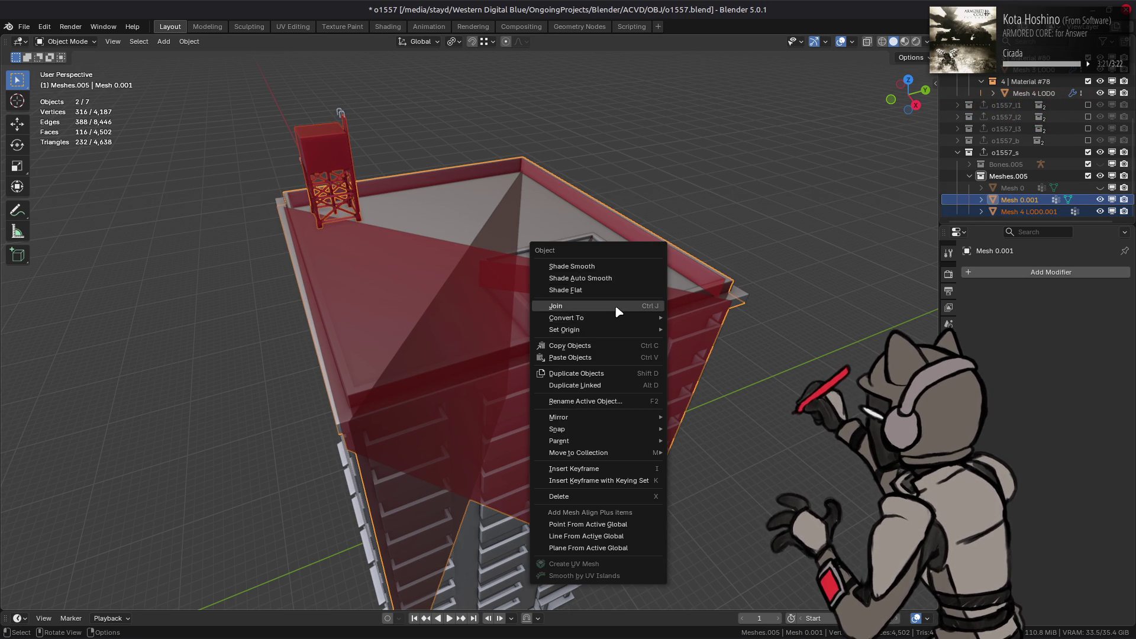
left_click(663, 306)
Check Mesh 0's vertex groups against the three bones of the o1557_s armature
left_click(948, 456)
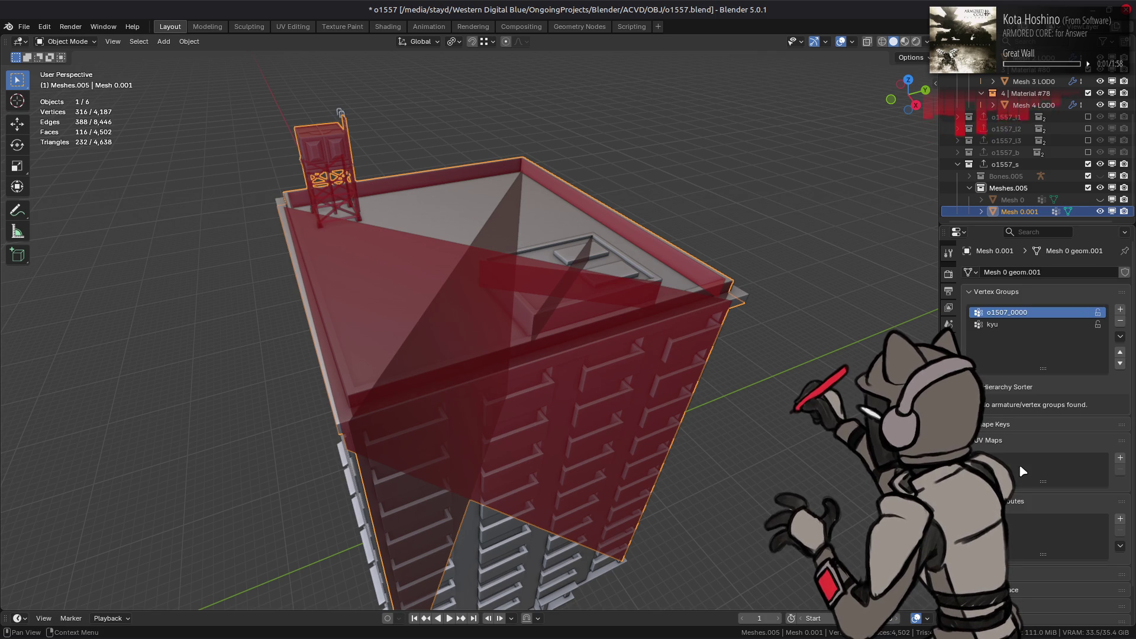
scroll(1016, 441, "down", 2)
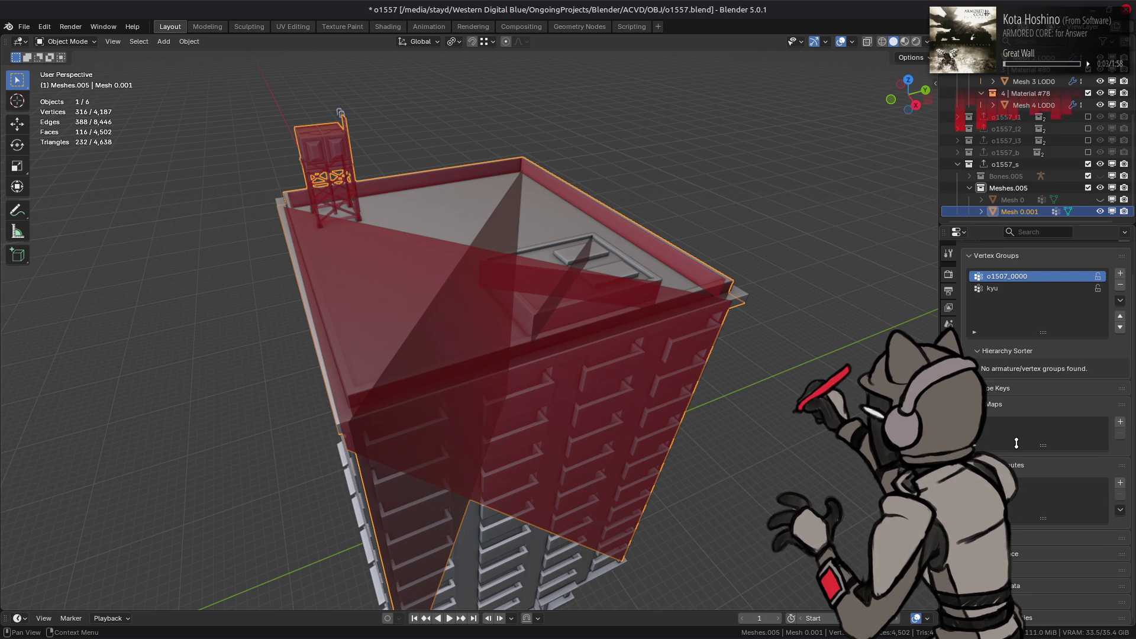
left_click(1032, 201)
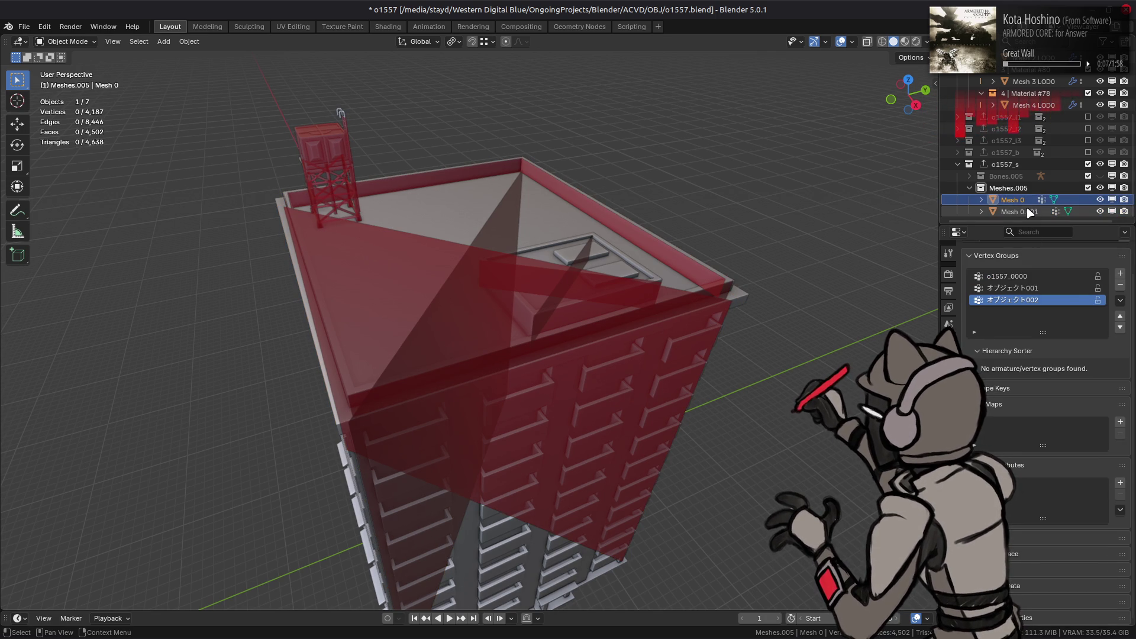
left_click(970, 176)
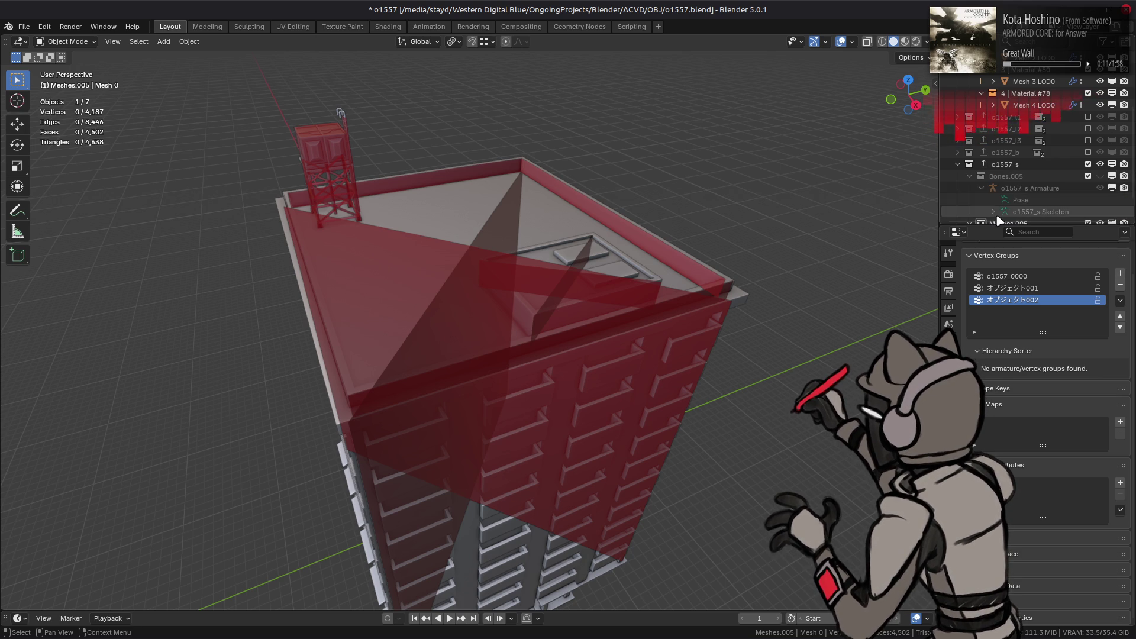
left_click(993, 211)
scroll(1020, 189, "down", 3)
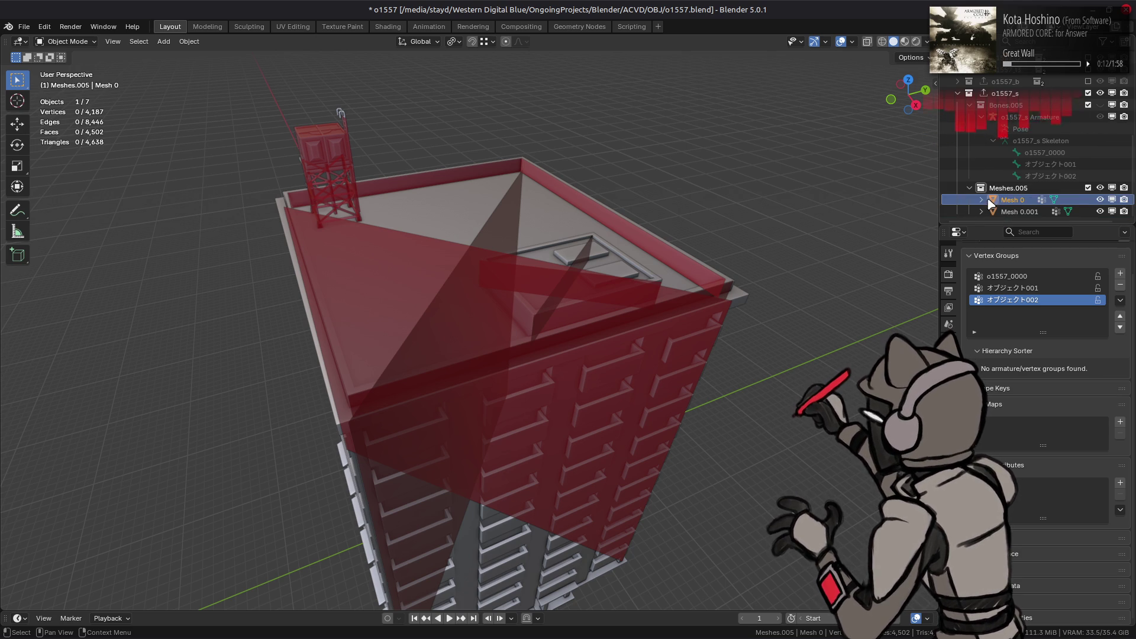
left_click(982, 118)
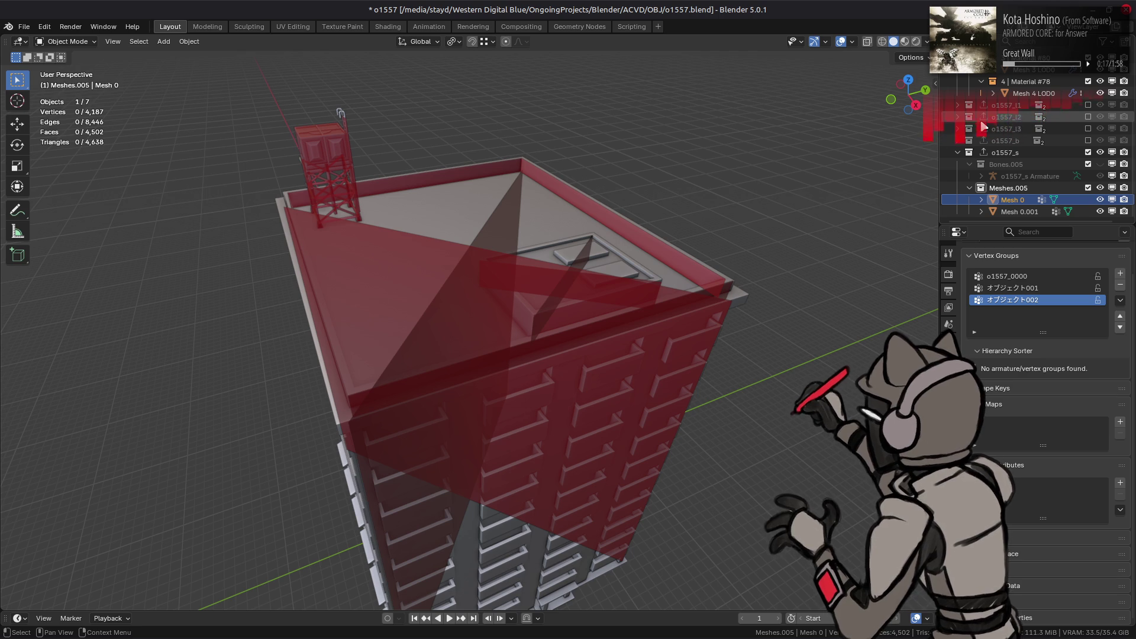
scroll(1025, 190, "up", 5)
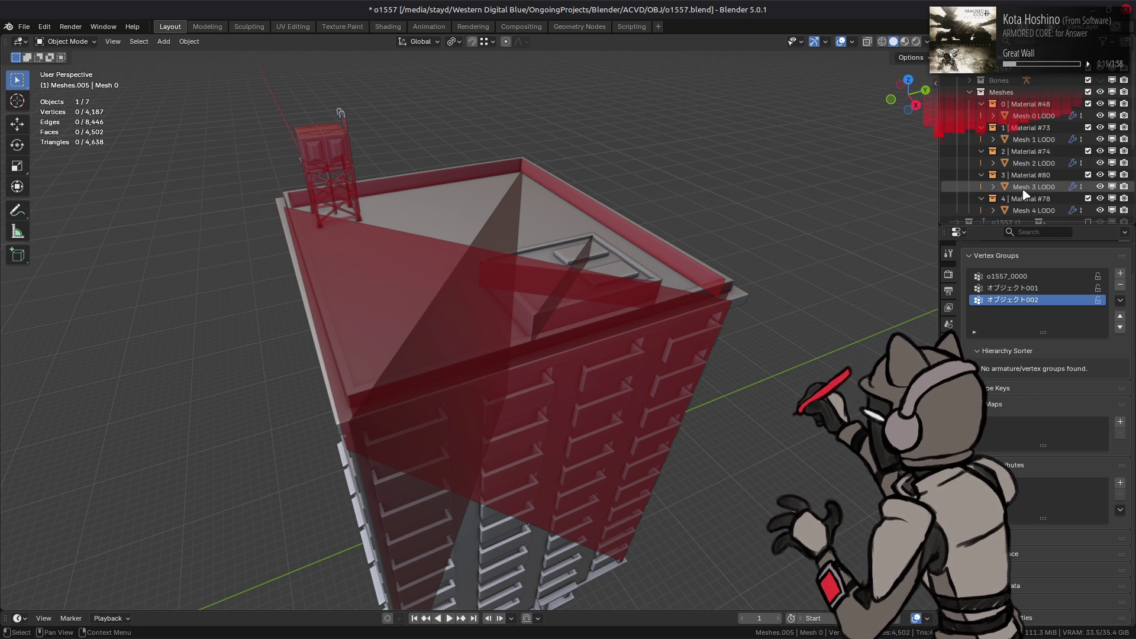
left_click(1032, 210)
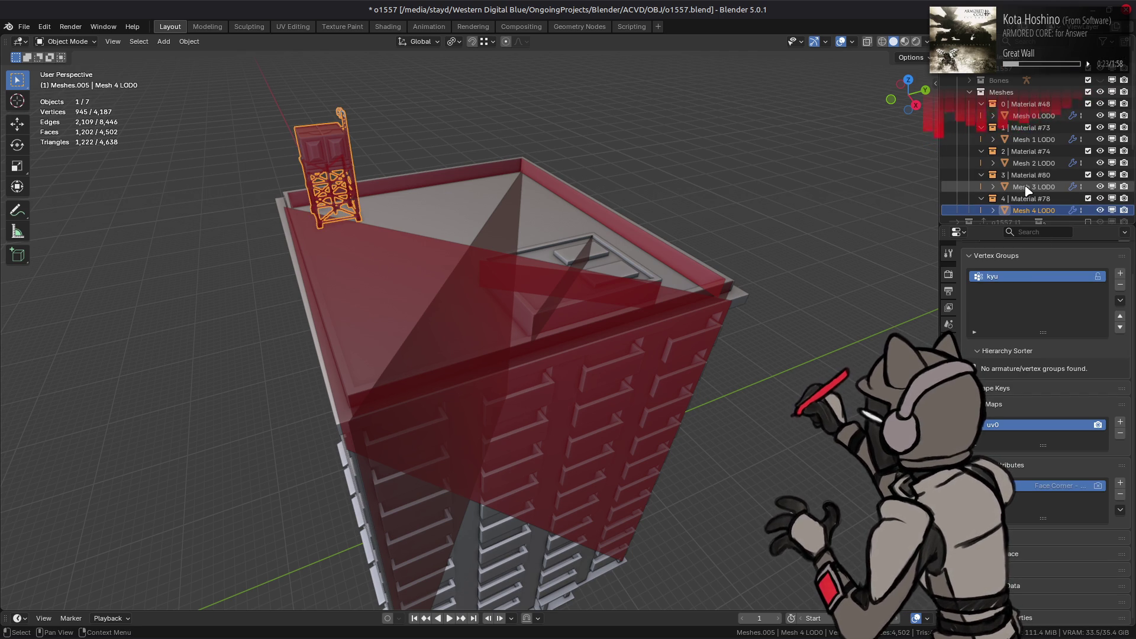
left_click(1028, 187)
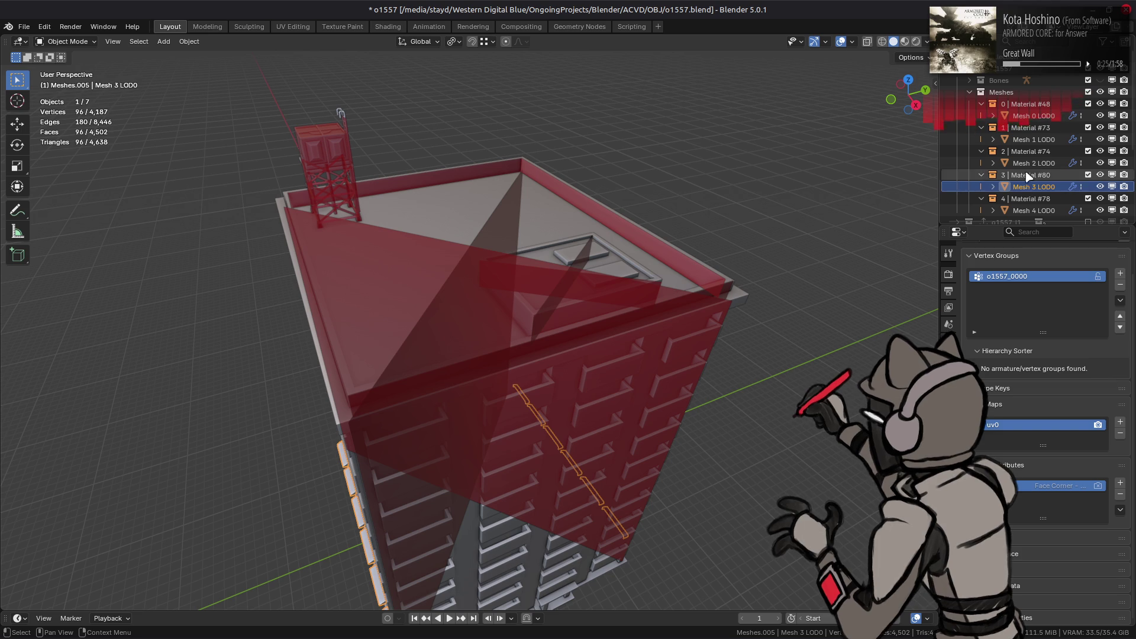
left_click(1028, 163)
left_click(1030, 140)
left_click(1028, 116)
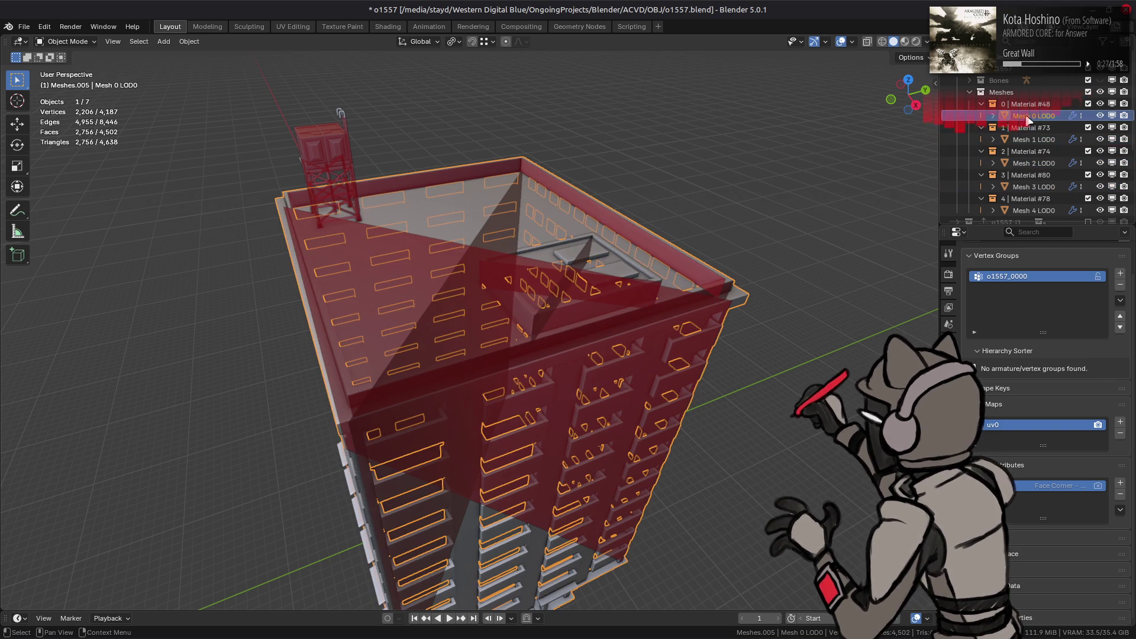
scroll(975, 87, "up", 1)
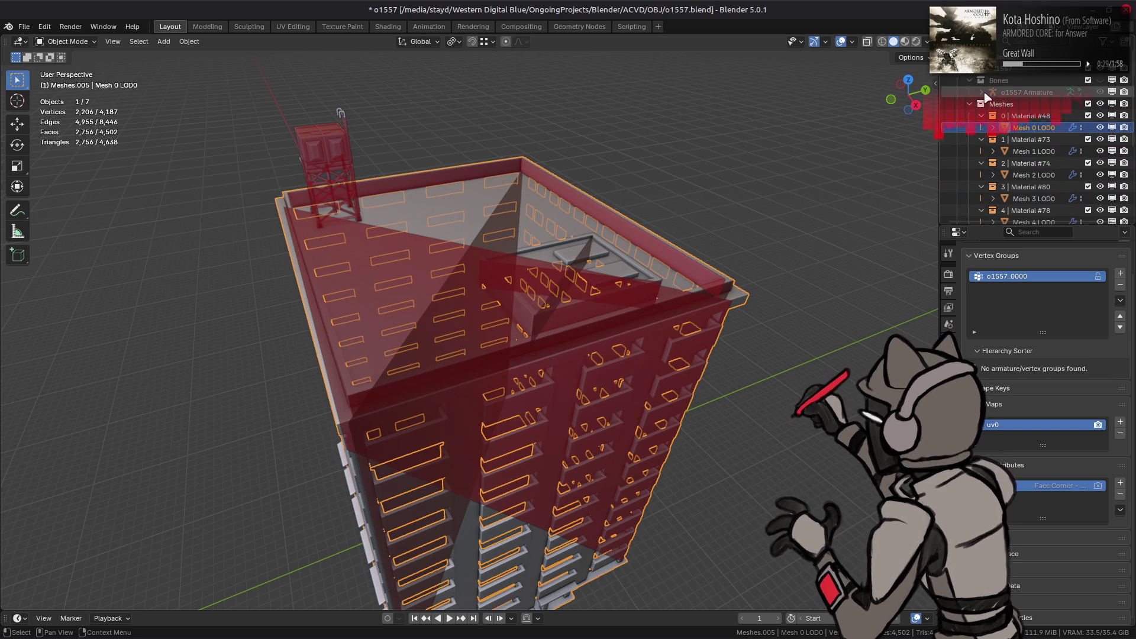
left_click(981, 92)
left_click(993, 116)
left_click(1004, 127)
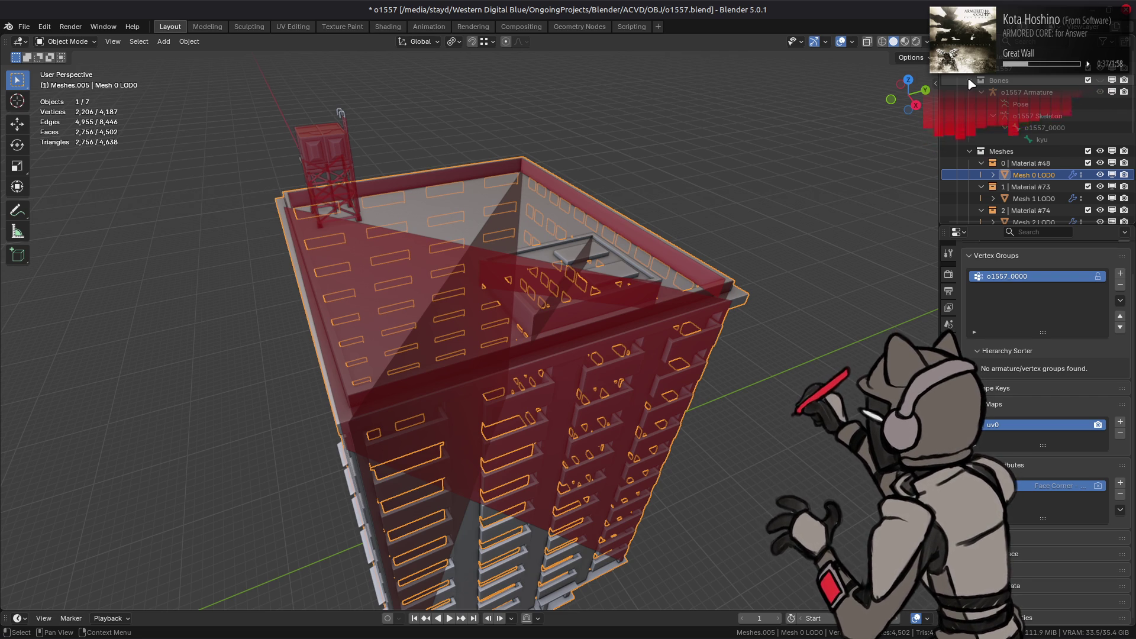
scroll(973, 92, "down", 6)
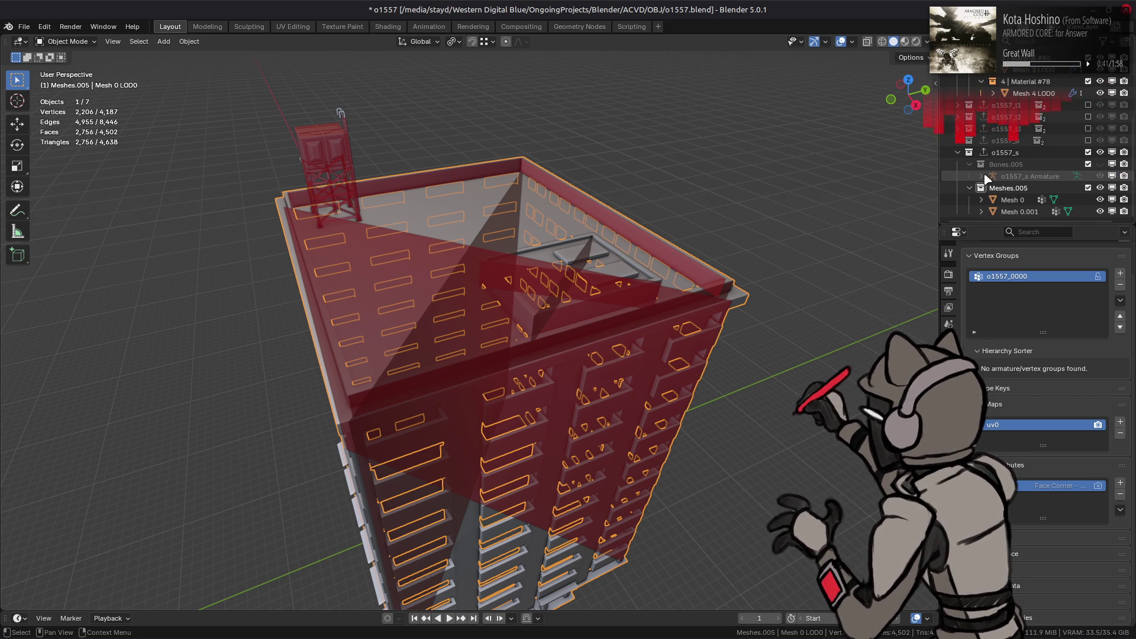
left_click(1099, 164)
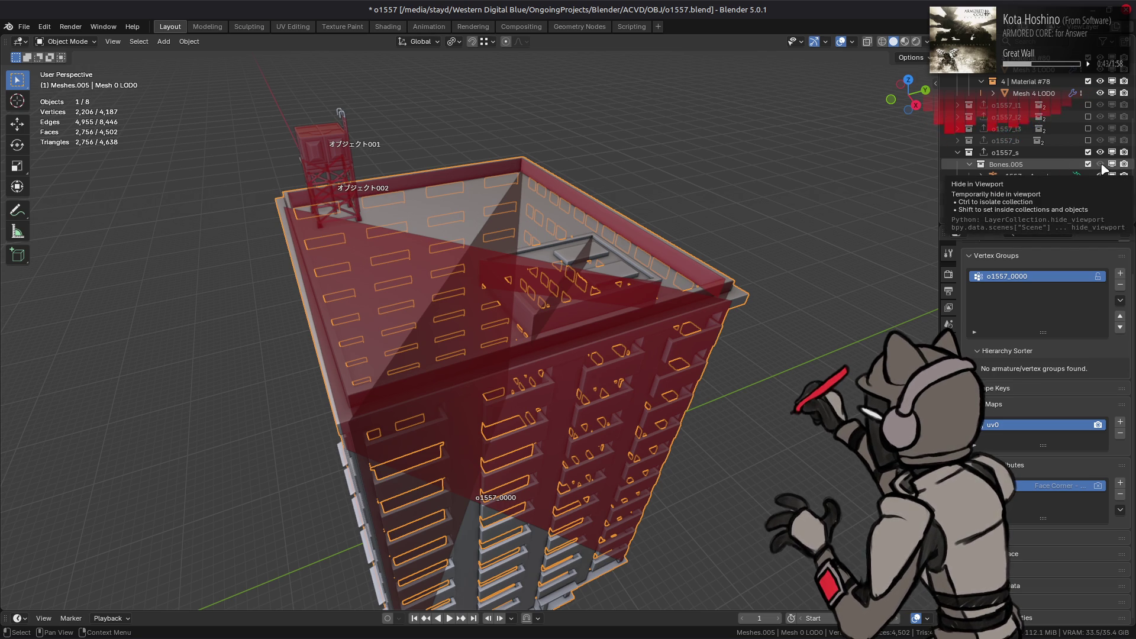
mouse_move(700, 203)
middle_mouse_down()
mouse_move(841, 169)
mouse_move(710, 203)
mouse_move(857, 190)
middle_mouse_up()
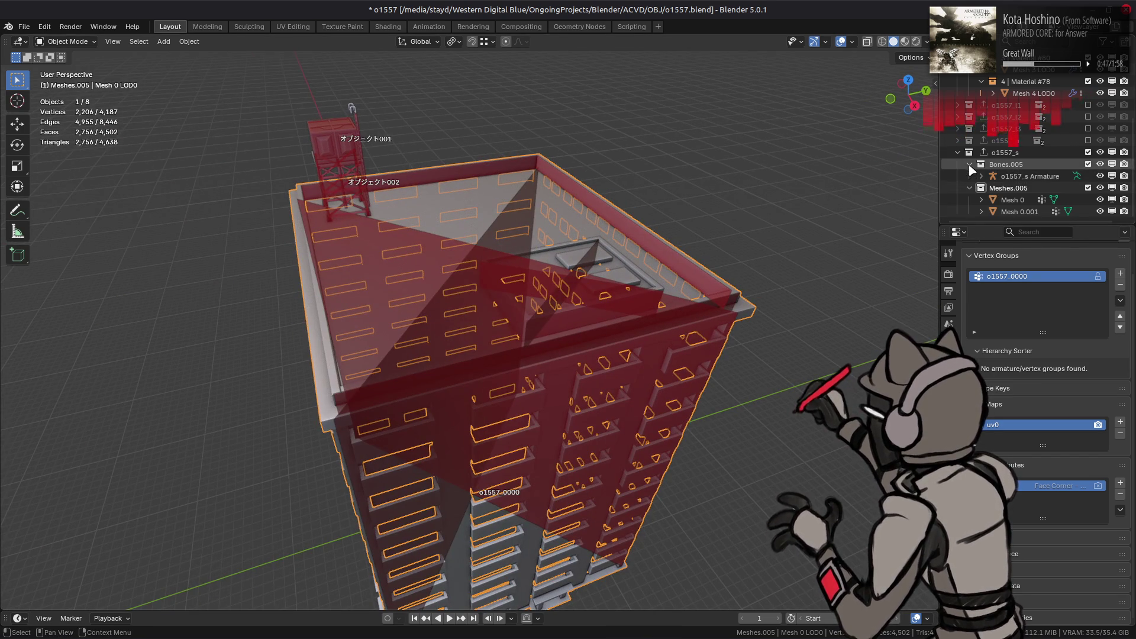
left_click(969, 164)
left_click(1100, 165)
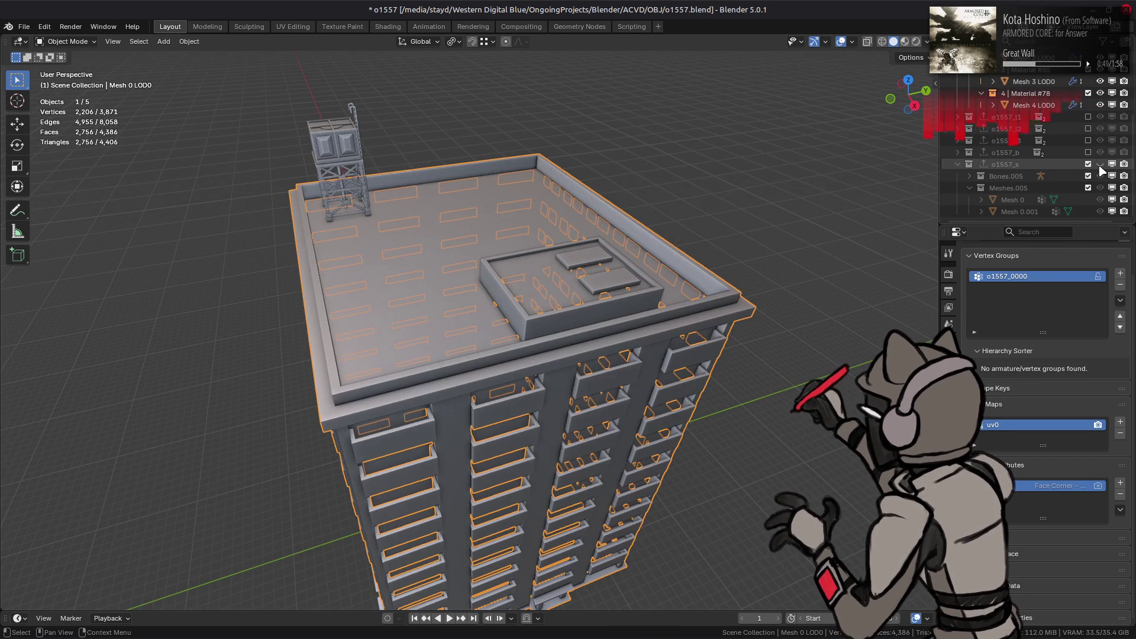
left_click(1100, 165)
left_click(1100, 175)
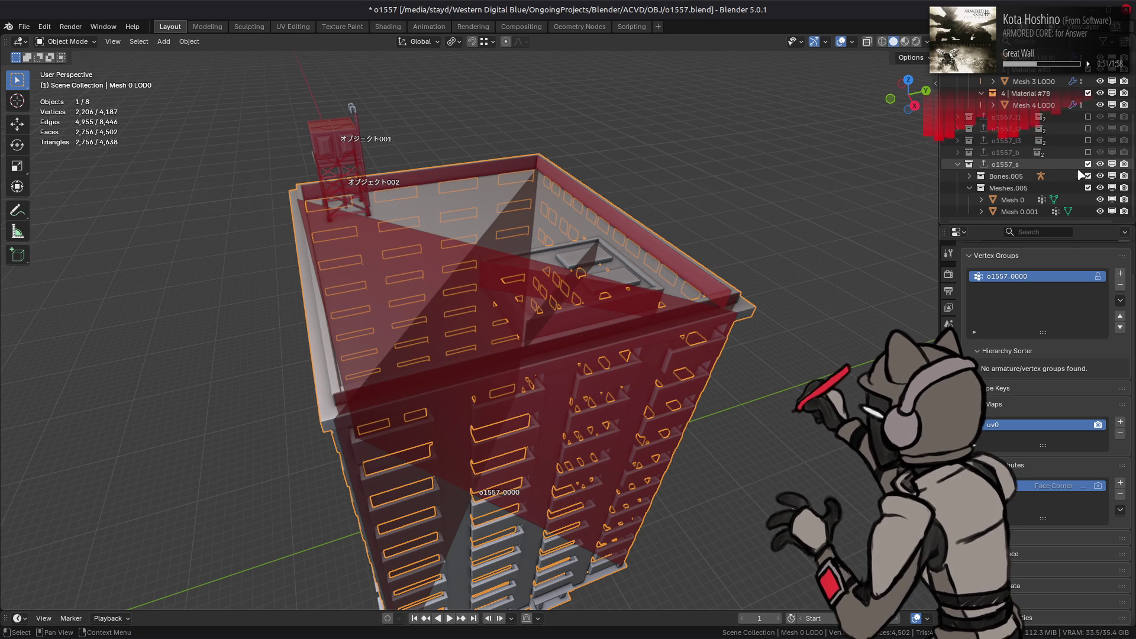
Deselect all and save o1557.blend with the tower joined into the building
key("alt+a")
middle_click_drag(631, 249, 580, 248)
key("ctrl+s")
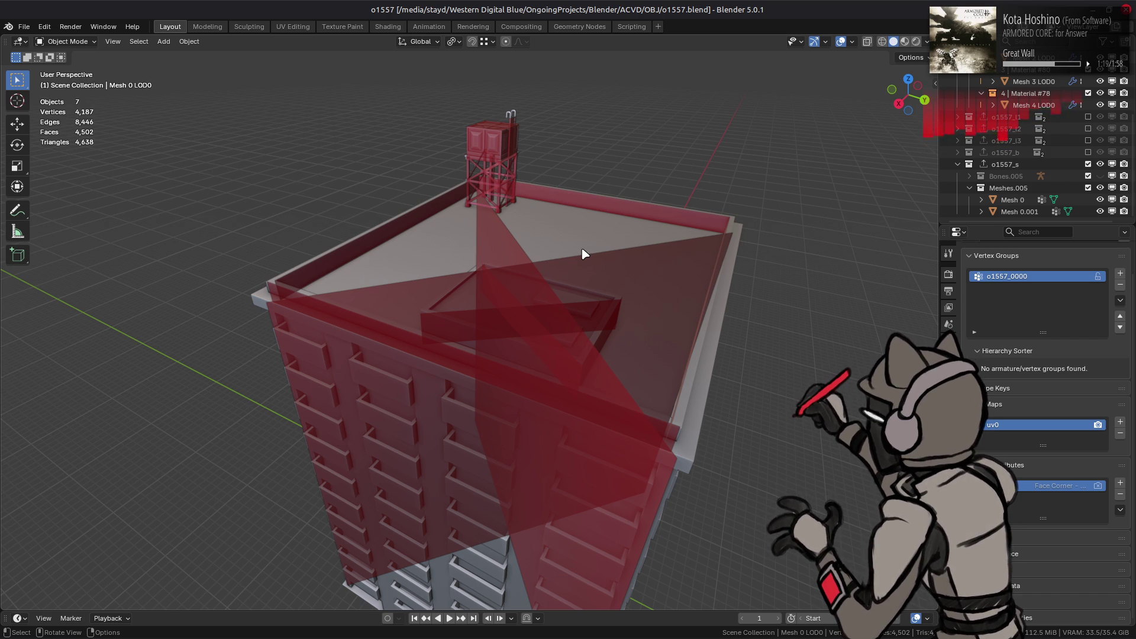
mouse_move(578, 246)
middle_mouse_down()
mouse_move(535, 239)
mouse_move(704, 253)
middle_mouse_up()
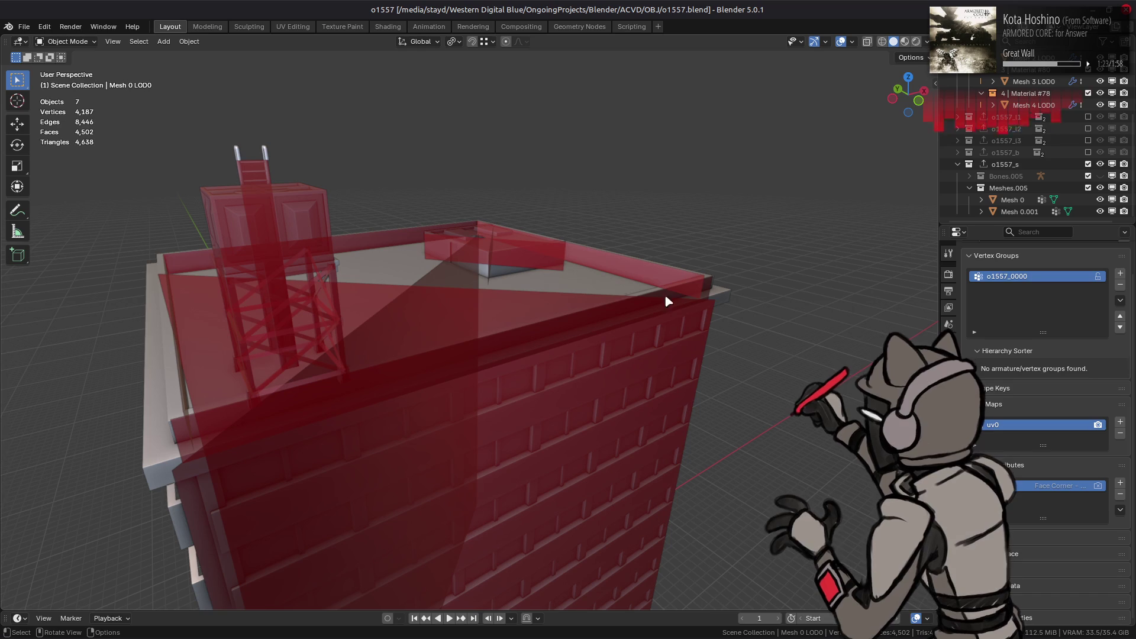
mouse_move(824, 627)
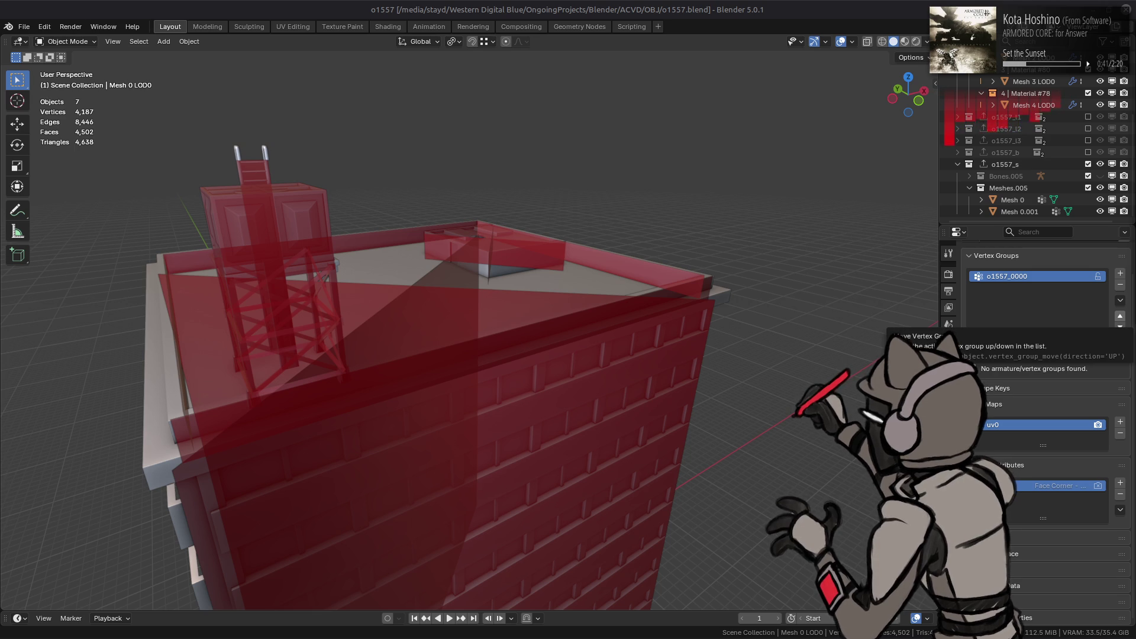
mouse_move(598, 261)
middle_mouse_down()
mouse_move(615, 213)
mouse_move(575, 314)
mouse_move(619, 290)
mouse_move(588, 307)
mouse_move(540, 294)
mouse_move(396, 307)
mouse_move(497, 315)
mouse_move(474, 315)
middle_mouse_up()
key("ctrl+s")
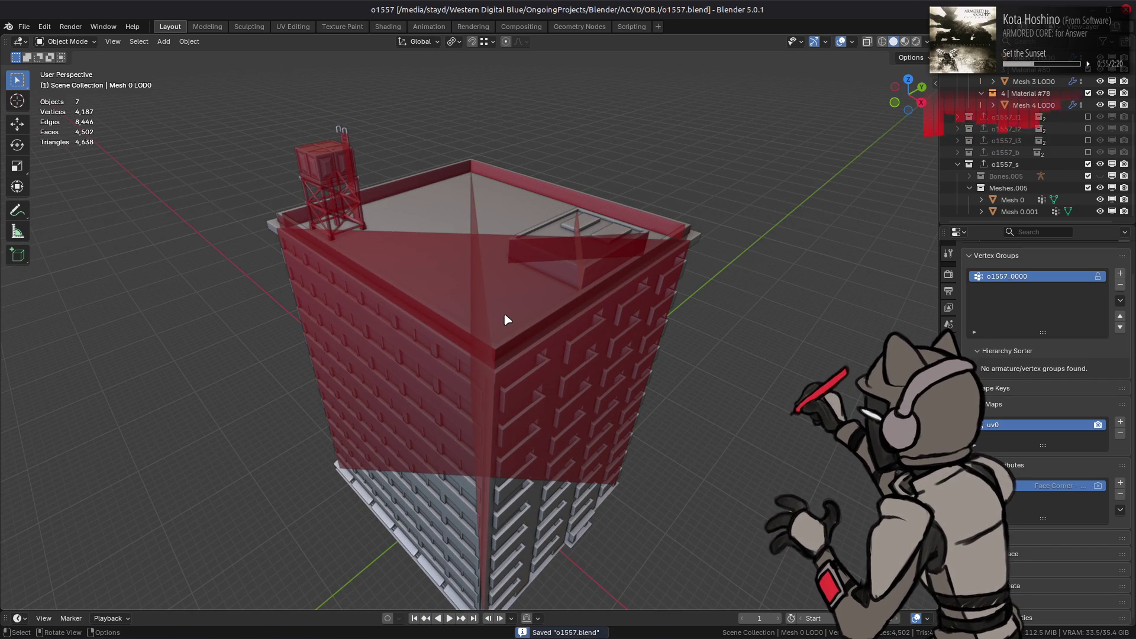